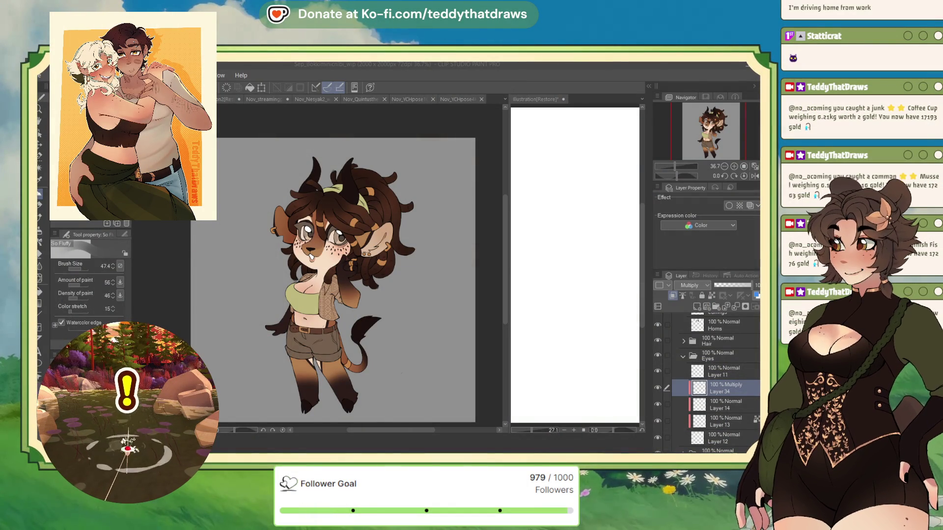
Step: Place the multiply Layer 34 directly below Layer 11 in the Eyes folder
{"action": "left_click", "coordinate": [706, 125]}
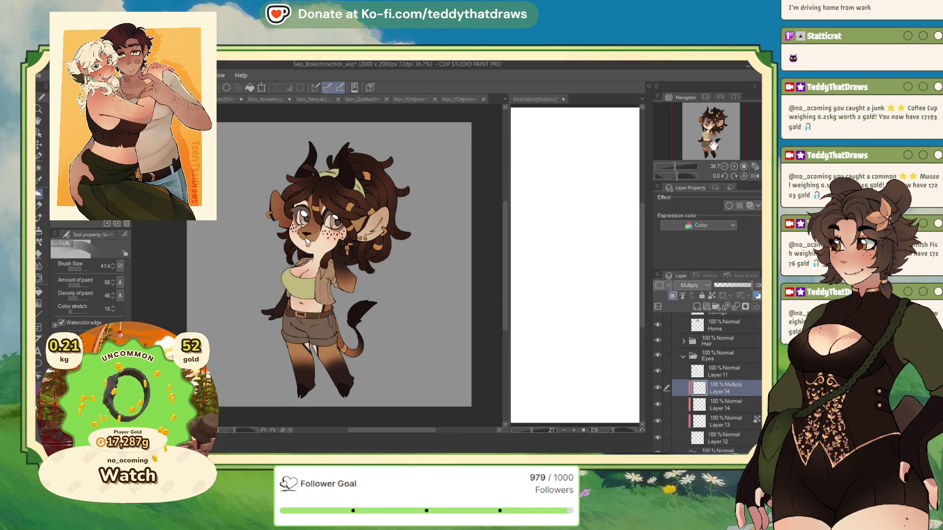
{"action": "left_click_drag", "start_coordinate": [712, 146], "coordinate": [713, 147]}
{"action": "left_click", "coordinate": [695, 367]}
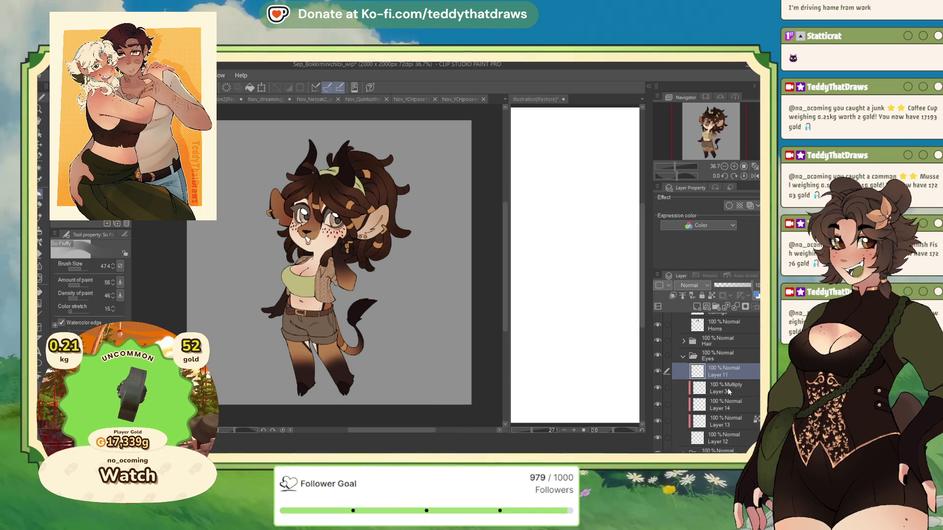
{"action": "left_click_drag", "start_coordinate": [716, 387], "coordinate": [717, 368]}
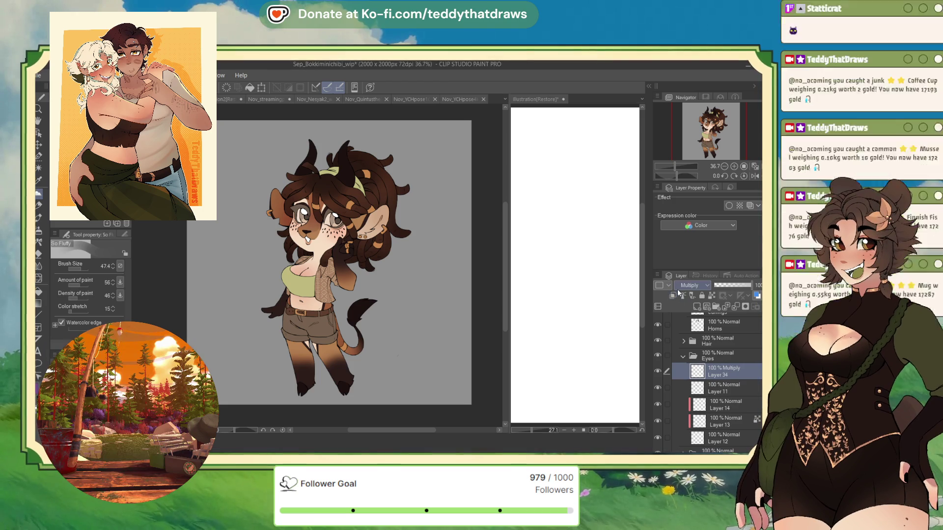
{"action": "scroll", "coordinate": [338, 201], "scroll_direction": "up", "scroll_amount": 5}
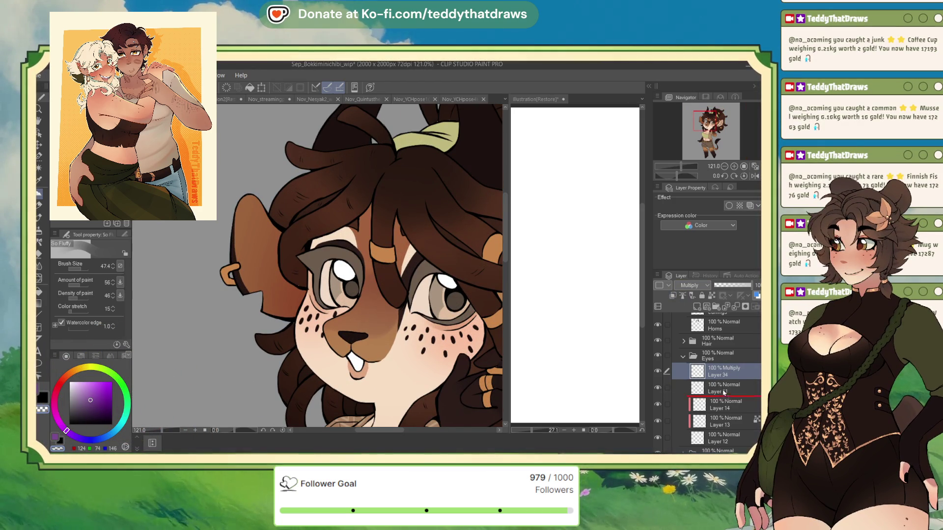
{"action": "left_click_drag", "start_coordinate": [717, 372], "coordinate": [718, 391]}
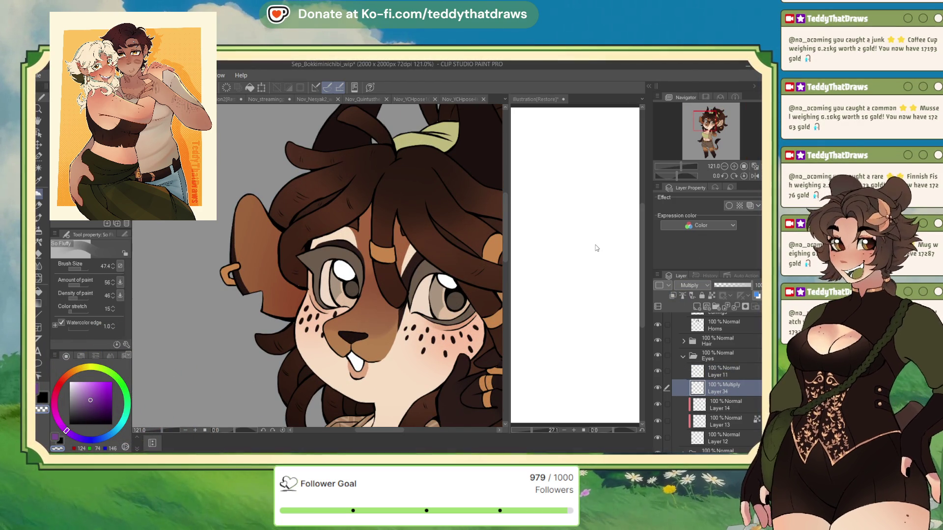
Step: Paint pale teal over both grey irises with the G-pen
{"action": "left_click", "coordinate": [116, 430]}
{"action": "left_click", "coordinate": [83, 390]}
{"action": "key", "text": "p"}
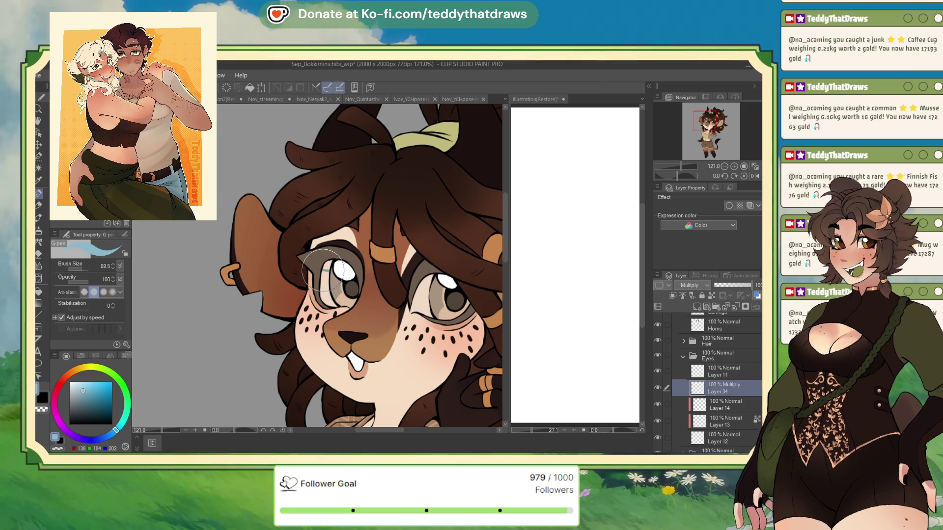
{"action": "mouse_move", "coordinate": [324, 269]}
{"action": "left_mouse_down"}
{"action": "mouse_move", "coordinate": [330, 262]}
{"action": "mouse_move", "coordinate": [326, 274]}
{"action": "mouse_move", "coordinate": [344, 283]}
{"action": "mouse_move", "coordinate": [324, 284]}
{"action": "left_mouse_up"}
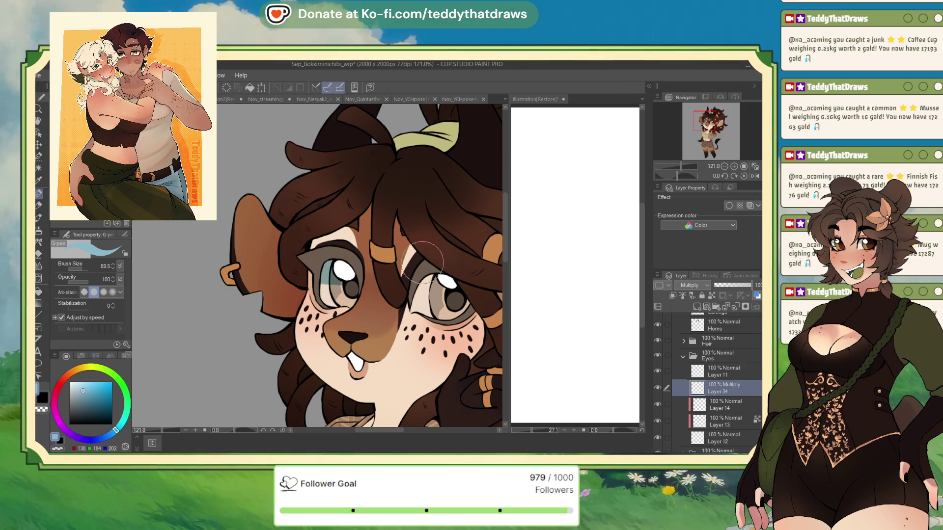
{"action": "left_click_drag", "start_coordinate": [416, 290], "coordinate": [443, 288]}
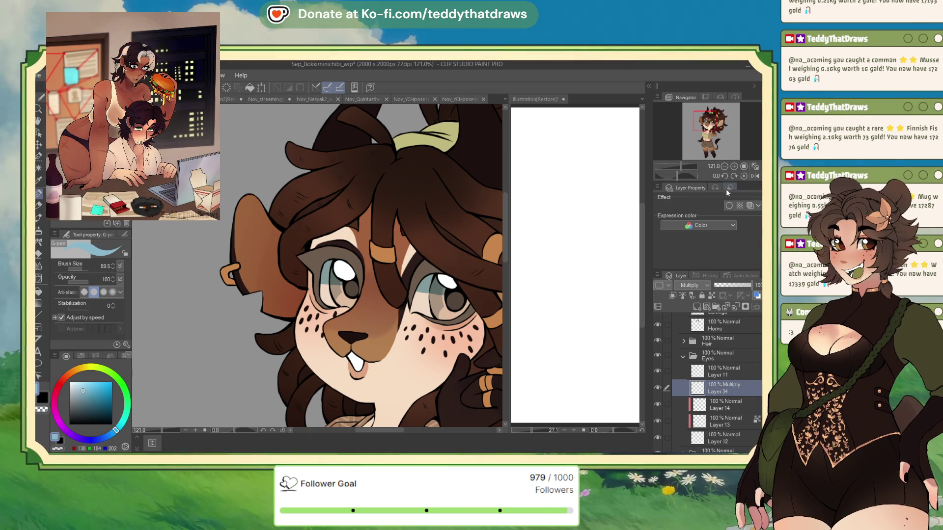
Step: Check the eyes in a mirrored, zoomed view with the brush at 33.9, then restore the view
{"action": "left_click", "coordinate": [755, 176]}
{"action": "left_click_drag", "start_coordinate": [678, 176], "coordinate": [680, 176]}
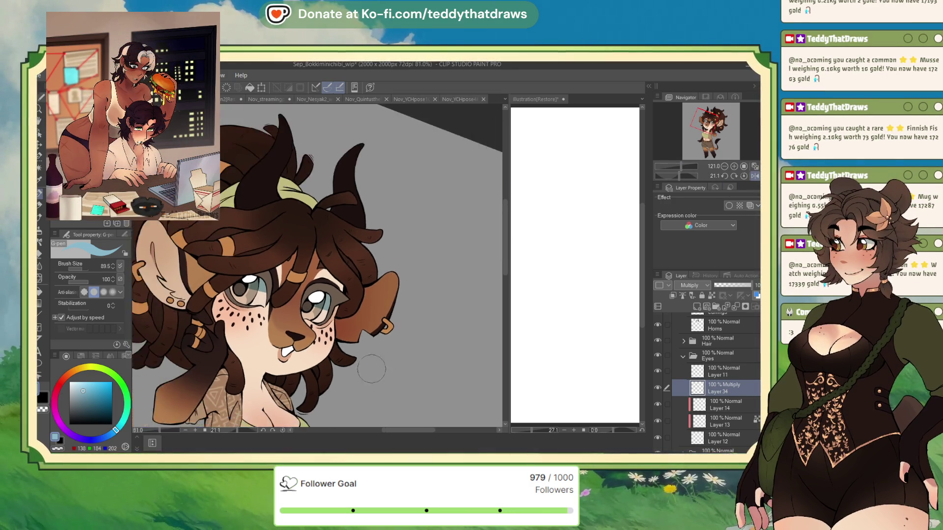
{"action": "scroll", "coordinate": [280, 242], "scroll_direction": "up", "scroll_amount": 3}
{"action": "left_click", "coordinate": [79, 267]}
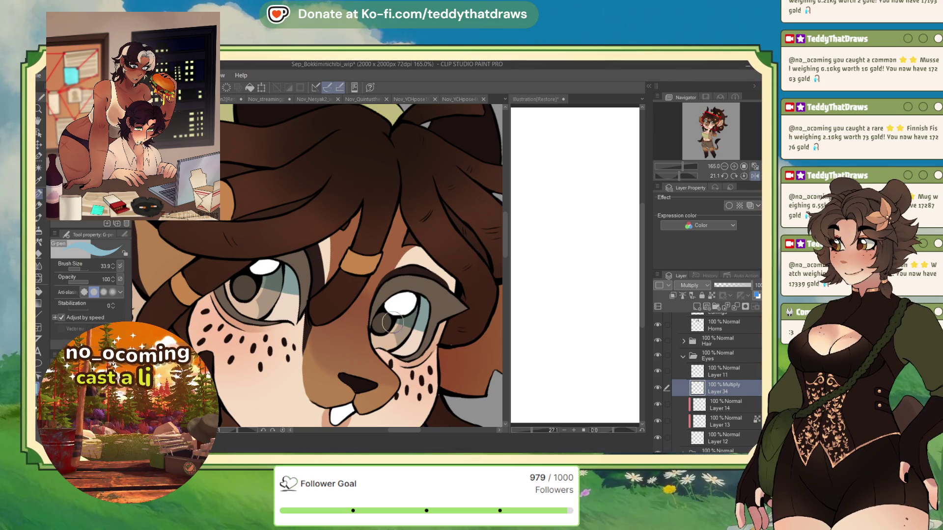
{"action": "left_click", "coordinate": [733, 176]}
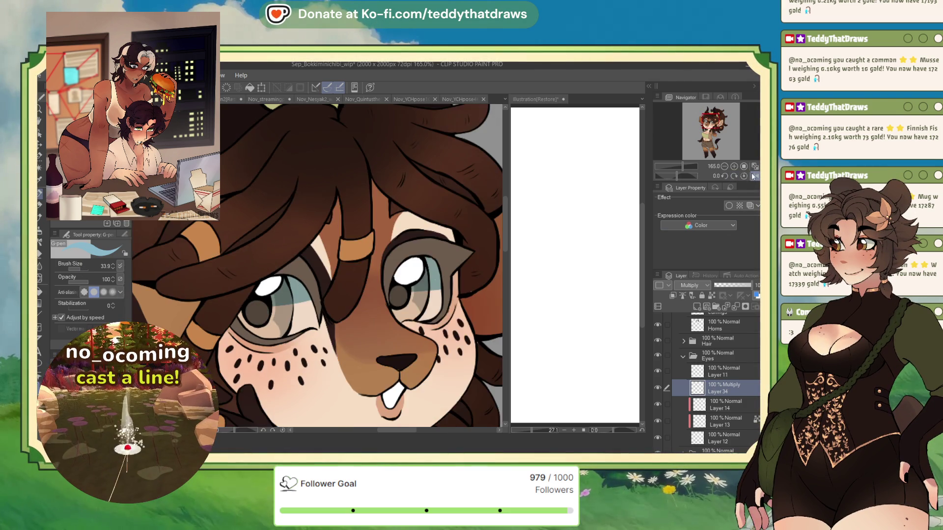
{"action": "left_click", "coordinate": [755, 176]}
{"action": "scroll", "coordinate": [425, 269], "scroll_direction": "down", "scroll_amount": 4}
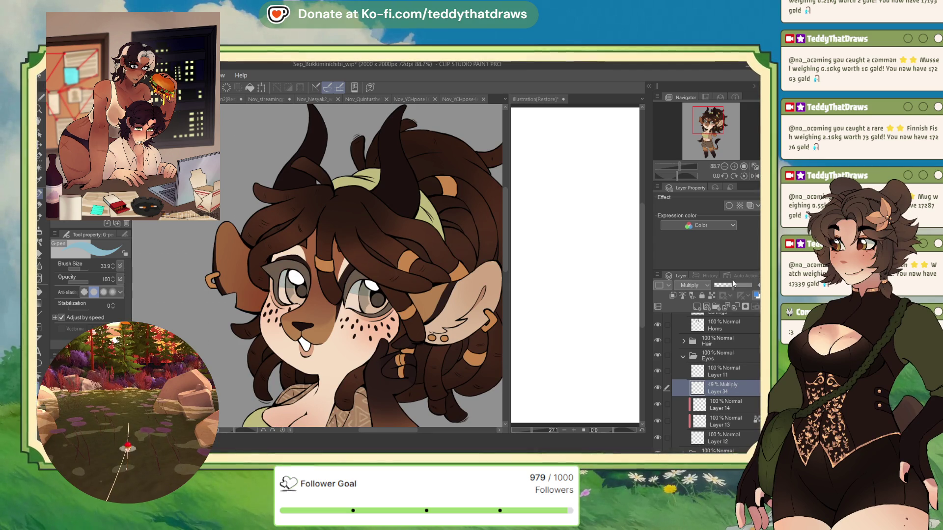
{"action": "scroll", "coordinate": [370, 230], "scroll_direction": "down", "scroll_amount": 2}
{"action": "scroll", "coordinate": [371, 230], "scroll_direction": "up", "scroll_amount": 3}
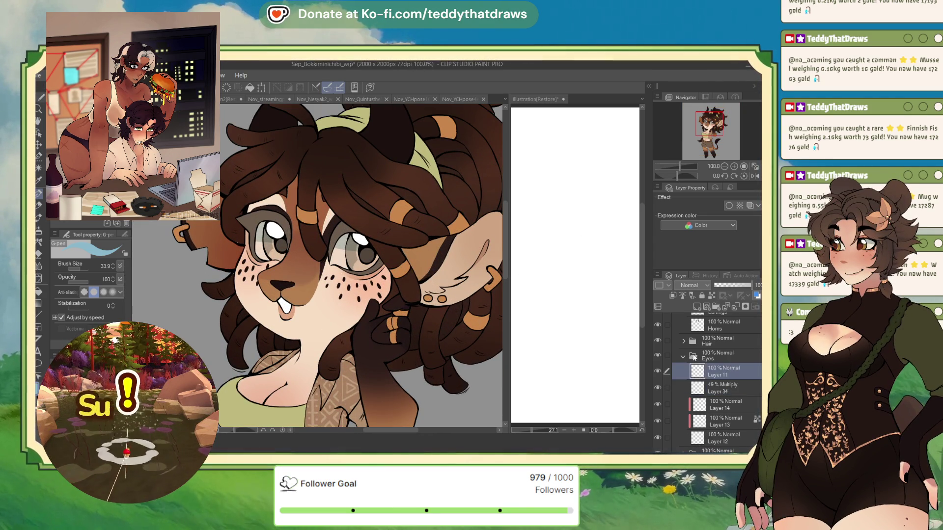
{"action": "left_click", "coordinate": [683, 341]}
Step: Select the Horns layer in the Hair folder and add a new layer above it
{"action": "left_click", "coordinate": [716, 366]}
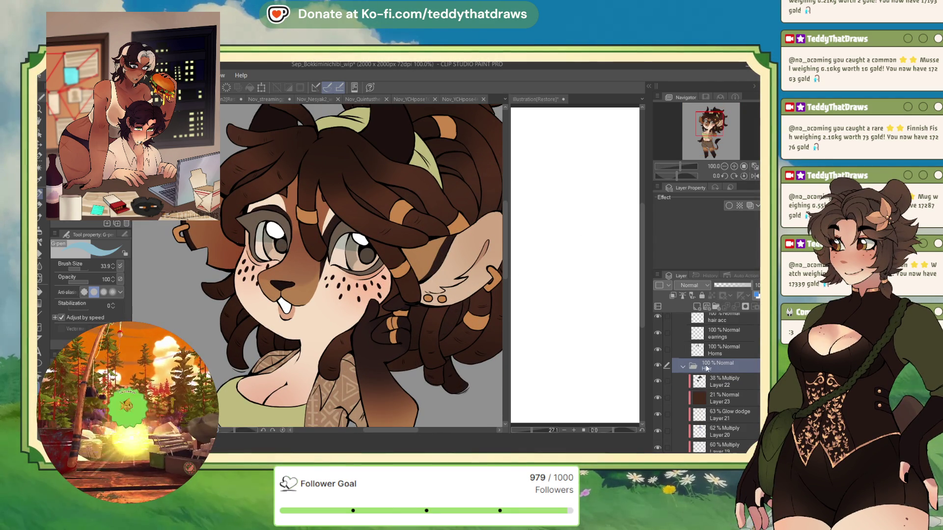
{"action": "left_click", "coordinate": [682, 365]}
{"action": "left_click", "coordinate": [721, 350]}
{"action": "left_click", "coordinate": [672, 295]}
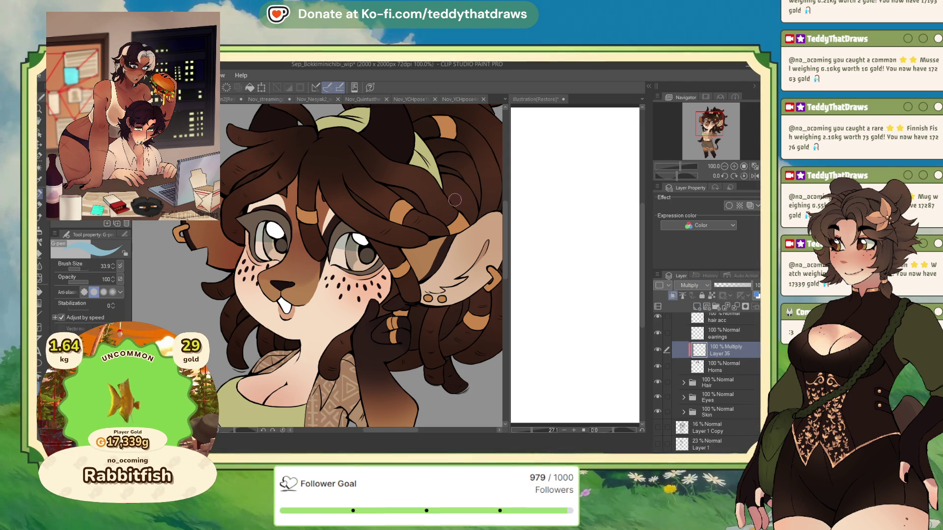
{"action": "scroll", "coordinate": [454, 200], "scroll_direction": "down", "scroll_amount": 3}
{"action": "scroll", "coordinate": [398, 148], "scroll_direction": "up", "scroll_amount": 5}
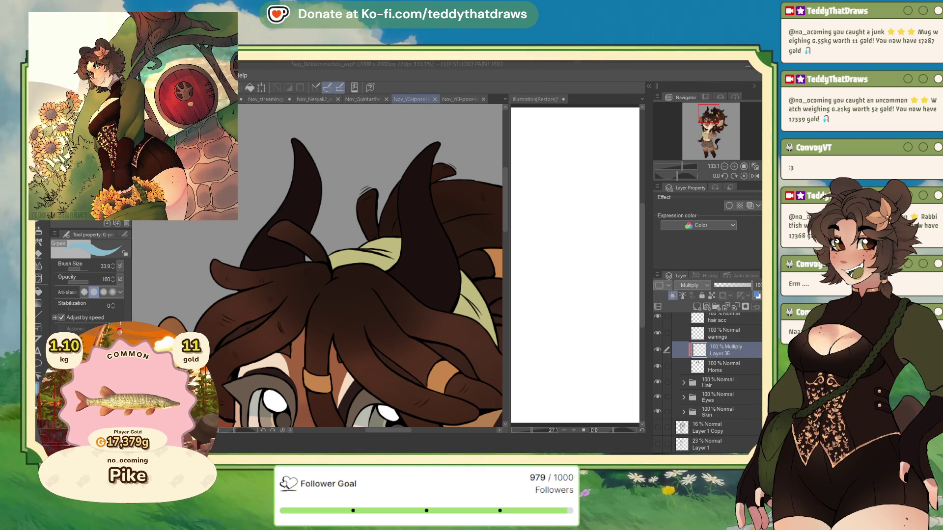
Step: In the bunny file, duplicate the Lineart layer and hide BunnySuit 1, Gradient map 3 and Background
{"action": "left_click", "coordinate": [417, 100]}
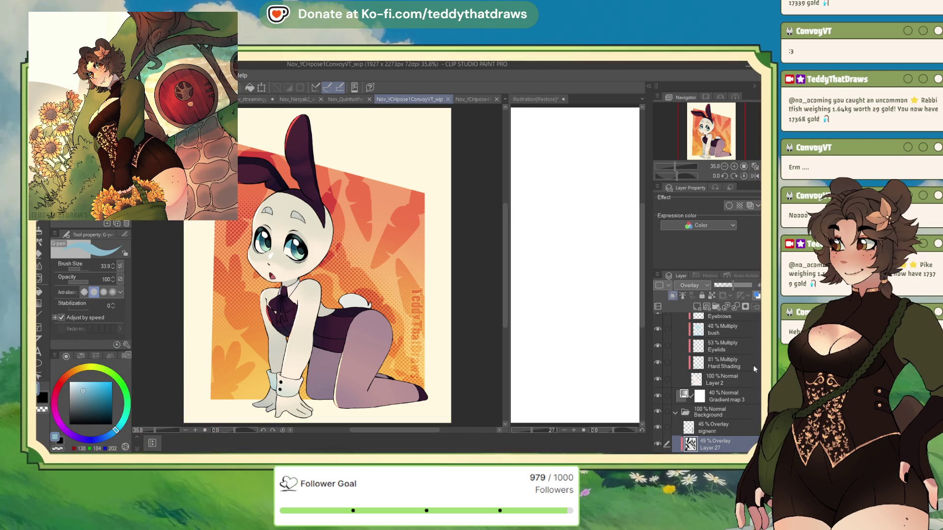
{"action": "scroll", "coordinate": [711, 373], "scroll_direction": "up", "scroll_amount": 10}
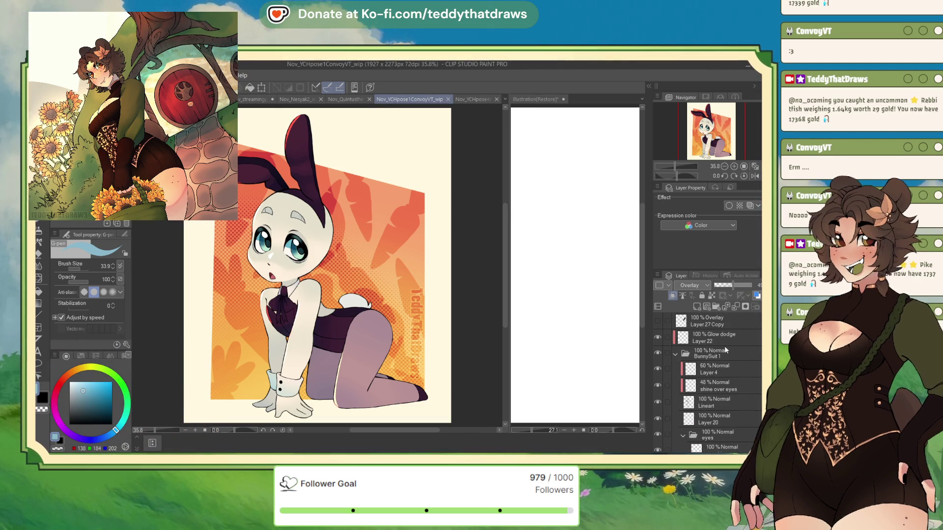
{"action": "left_click", "coordinate": [714, 398]}
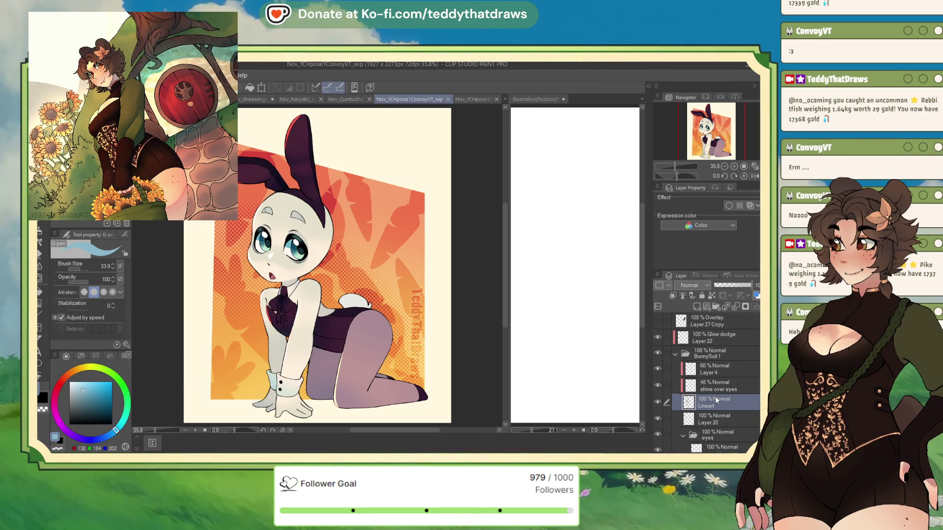
{"action": "key", "text": "ctrl+c"}
{"action": "key", "text": "ctrl+v"}
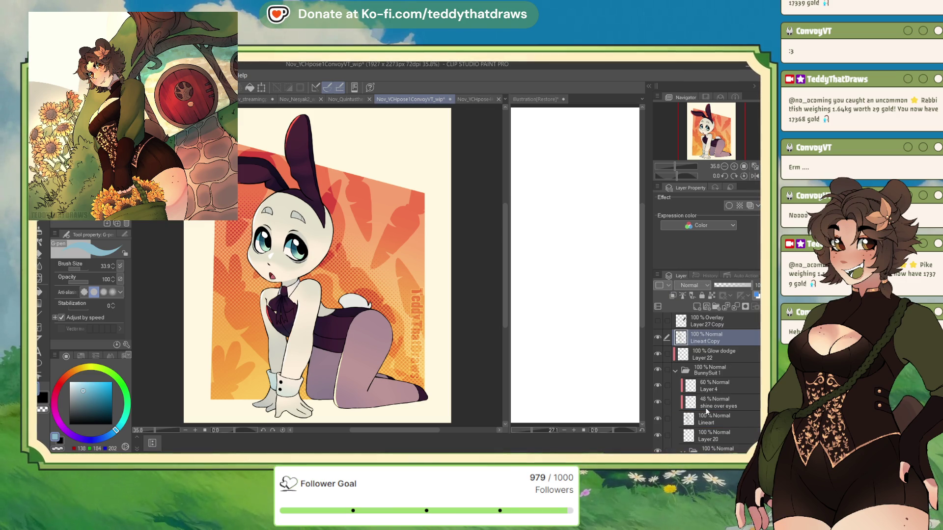
{"action": "left_click", "coordinate": [677, 370]}
{"action": "left_click", "coordinate": [657, 371]}
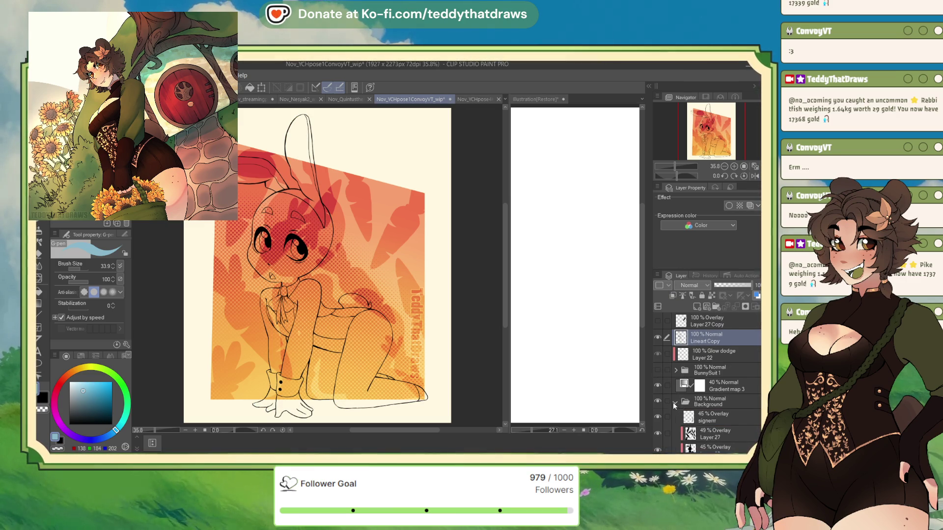
{"action": "left_click", "coordinate": [657, 401]}
{"action": "left_click", "coordinate": [657, 386]}
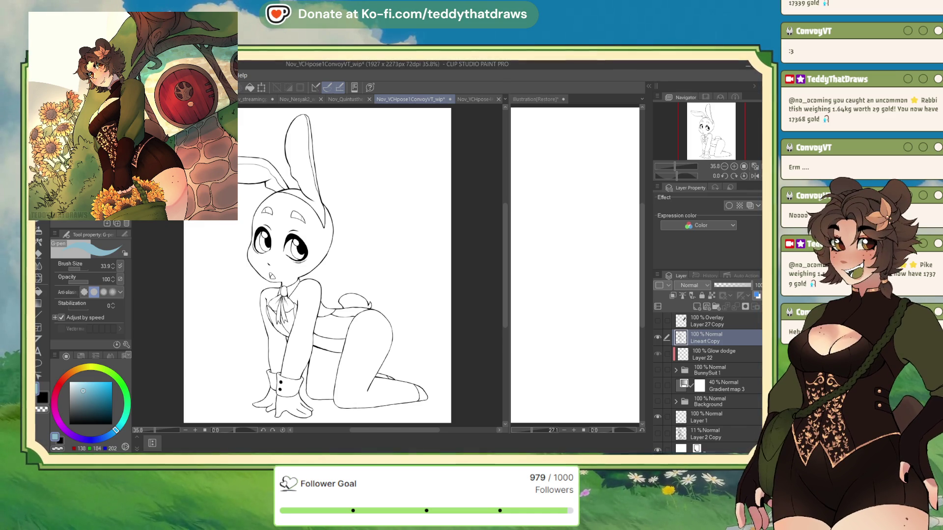
Step: Save the chibi document, then move the bunny file's tab first and pick the Real G-Pen
{"action": "key", "text": "ctrl+Tab"}
{"action": "key", "text": "ctrl+s"}
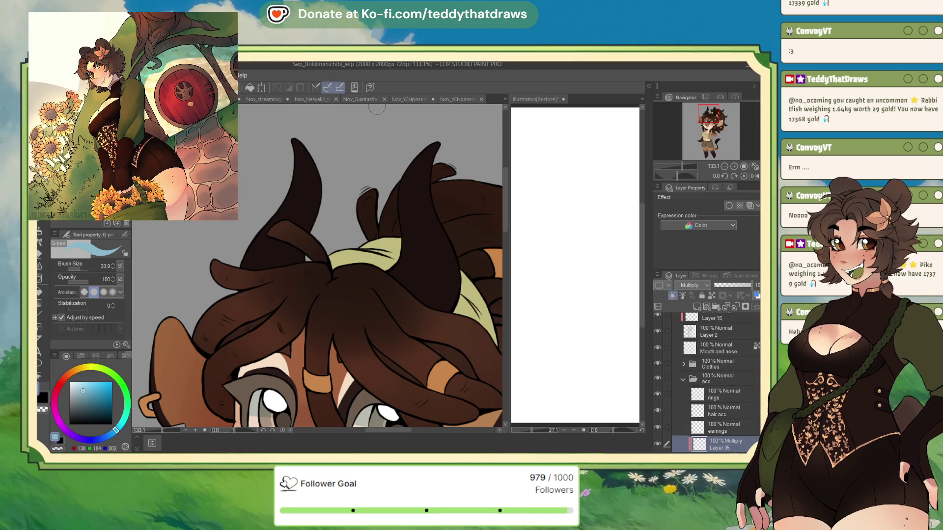
{"action": "left_click", "coordinate": [400, 100]}
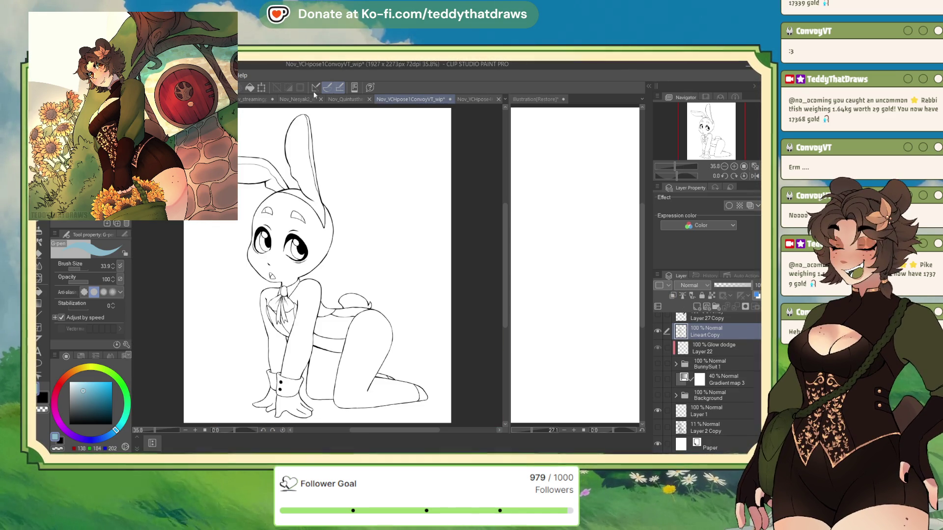
{"action": "left_click_drag", "start_coordinate": [239, 103], "coordinate": [241, 100]}
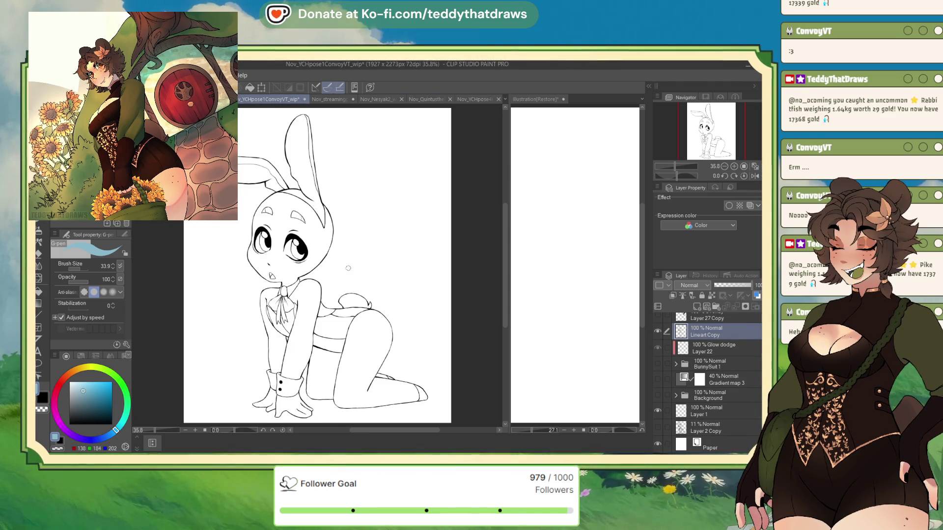
{"action": "scroll", "coordinate": [255, 107], "scroll_direction": "up", "scroll_amount": 3}
{"action": "key", "text": "p"}
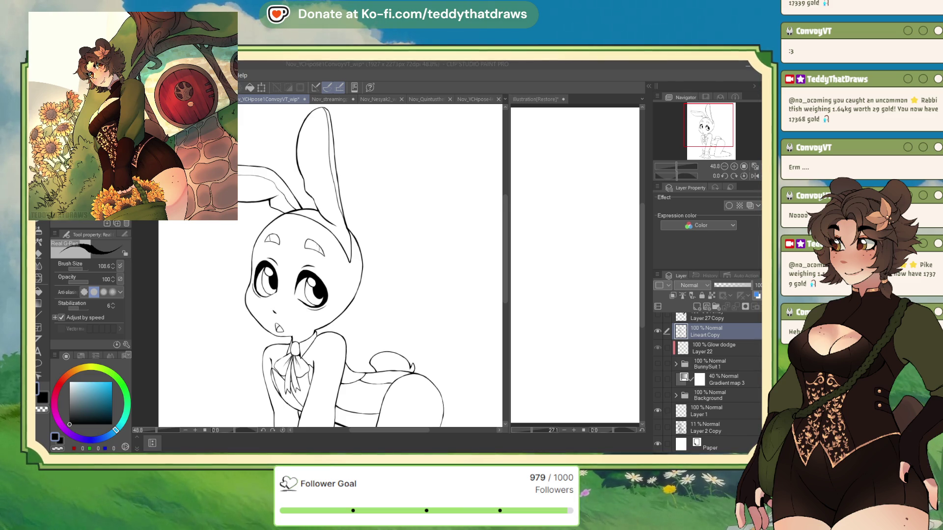
{"action": "left_click", "coordinate": [552, 263]}
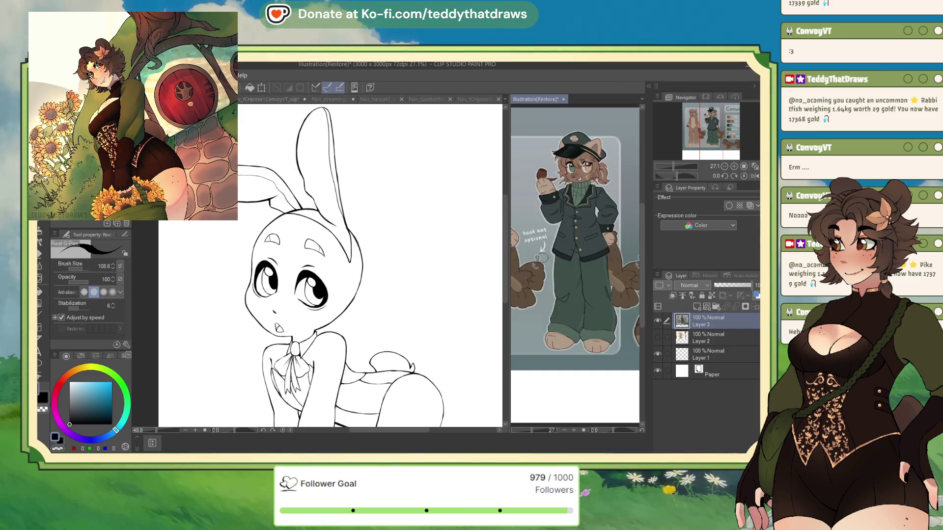
{"action": "scroll", "coordinate": [542, 257], "scroll_direction": "down", "scroll_amount": 3}
{"action": "scroll", "coordinate": [581, 246], "scroll_direction": "up", "scroll_amount": 5}
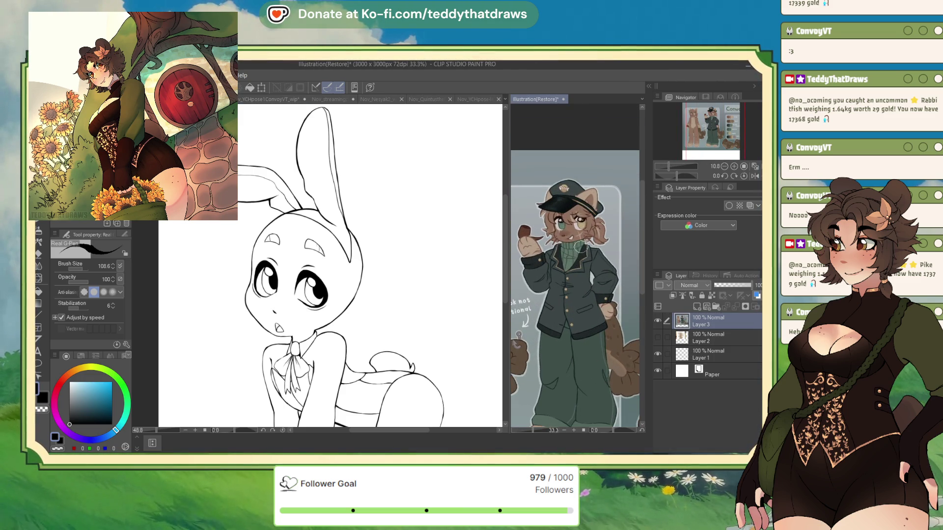
{"action": "left_click", "coordinate": [434, 196]}
{"action": "scroll", "coordinate": [393, 216], "scroll_direction": "up", "scroll_amount": 2}
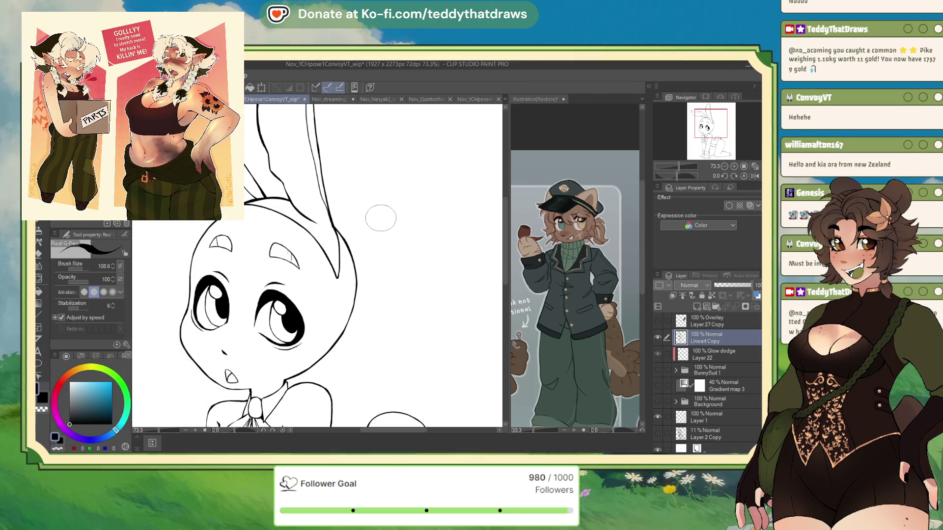
Step: Flip the bunny lineart view horizontally with the Navigator's Flip horizontal button
{"action": "left_click", "coordinate": [754, 175]}
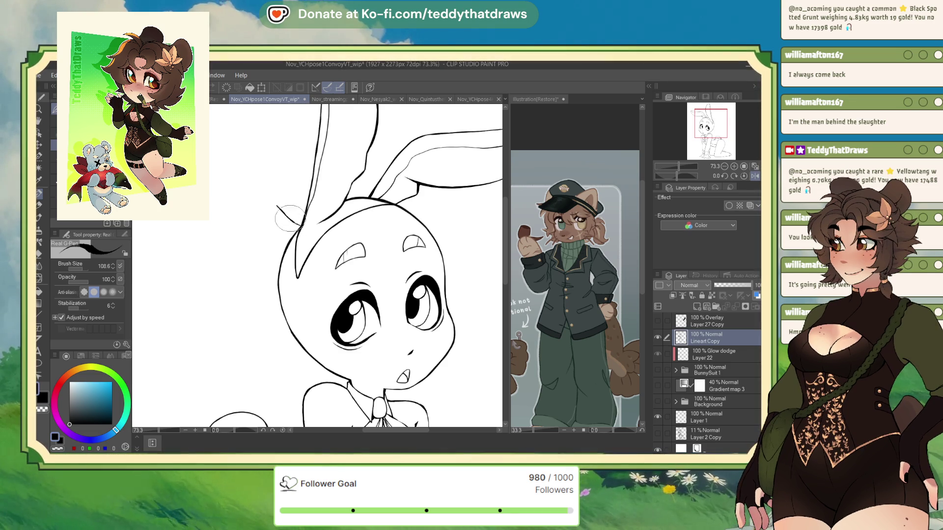
Step: Draw a rounded bear ear outline with an inner ear line and fur strokes at its base
{"action": "mouse_move", "coordinate": [290, 219]}
{"action": "left_mouse_down"}
{"action": "mouse_move", "coordinate": [245, 186]}
{"action": "mouse_move", "coordinate": [290, 218]}
{"action": "mouse_move", "coordinate": [241, 197]}
{"action": "mouse_move", "coordinate": [241, 245]}
{"action": "mouse_move", "coordinate": [265, 305]}
{"action": "mouse_move", "coordinate": [273, 301]}
{"action": "left_mouse_up"}
{"action": "left_click_drag", "start_coordinate": [246, 185], "coordinate": [302, 225]}
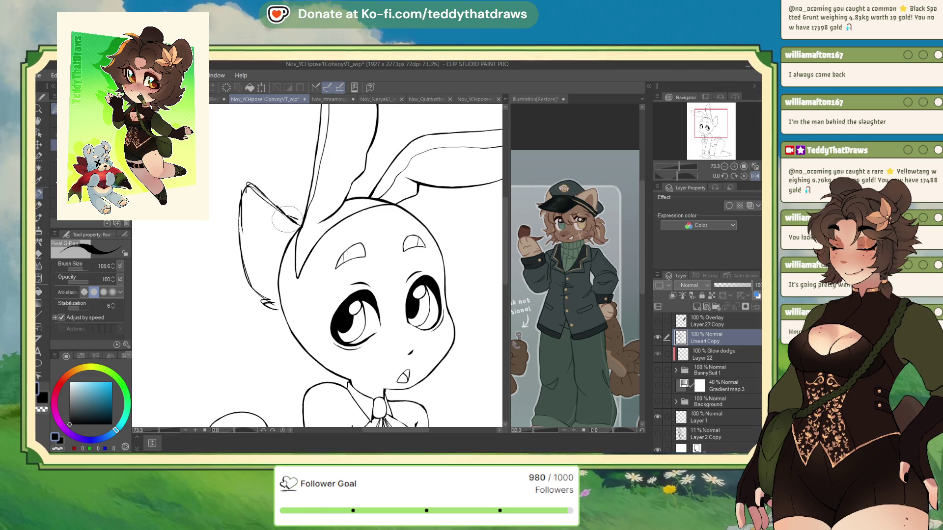
{"action": "left_click_drag", "start_coordinate": [249, 188], "coordinate": [285, 208]}
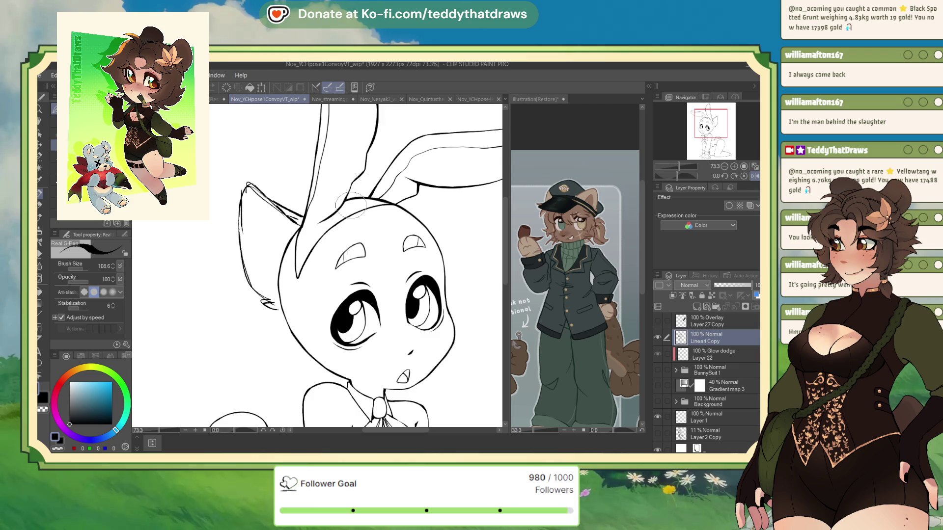
{"action": "scroll", "coordinate": [305, 214], "scroll_direction": "down", "scroll_amount": 3}
{"action": "scroll", "coordinate": [305, 214], "scroll_direction": "up", "scroll_amount": 2}
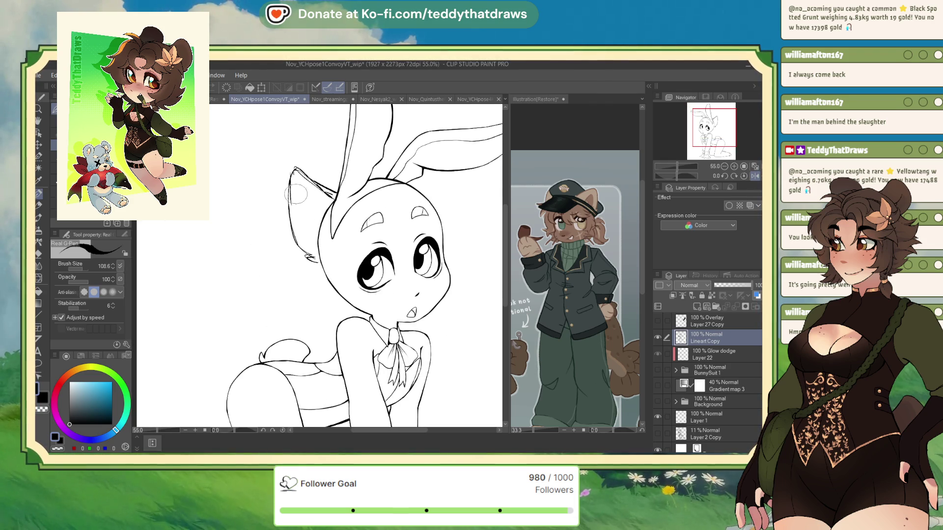
{"action": "mouse_move", "coordinate": [296, 187]}
{"action": "left_mouse_down"}
{"action": "mouse_move", "coordinate": [310, 230]}
{"action": "mouse_move", "coordinate": [305, 218]}
{"action": "left_mouse_up"}
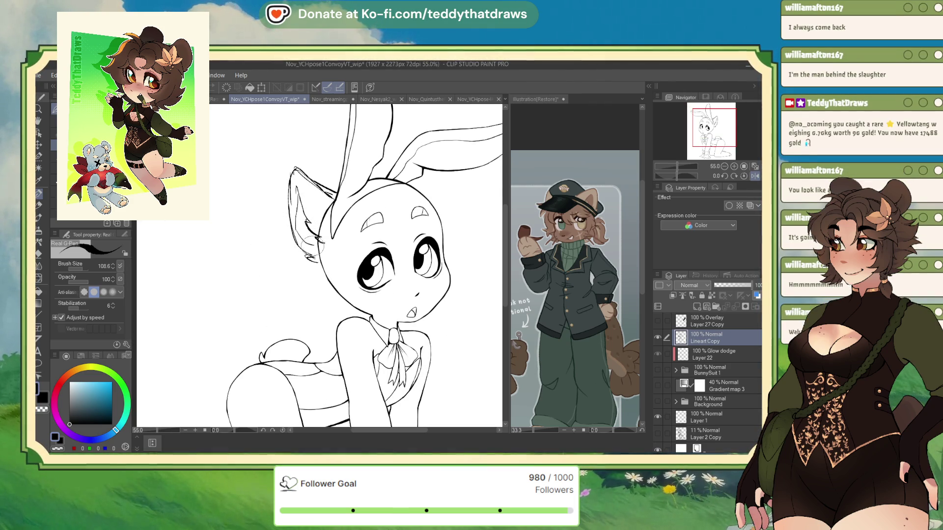
{"action": "mouse_move", "coordinate": [325, 255]}
{"action": "left_mouse_down"}
{"action": "mouse_move", "coordinate": [301, 239]}
{"action": "mouse_move", "coordinate": [318, 240]}
{"action": "left_mouse_up"}
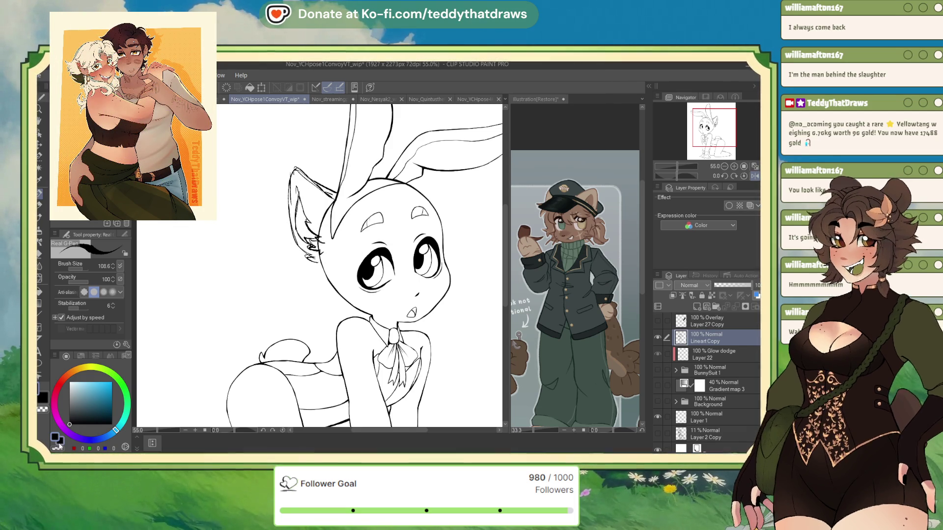
{"action": "mouse_move", "coordinate": [319, 251]}
{"action": "left_mouse_down"}
{"action": "mouse_move", "coordinate": [309, 259]}
{"action": "mouse_move", "coordinate": [322, 256]}
{"action": "left_mouse_up"}
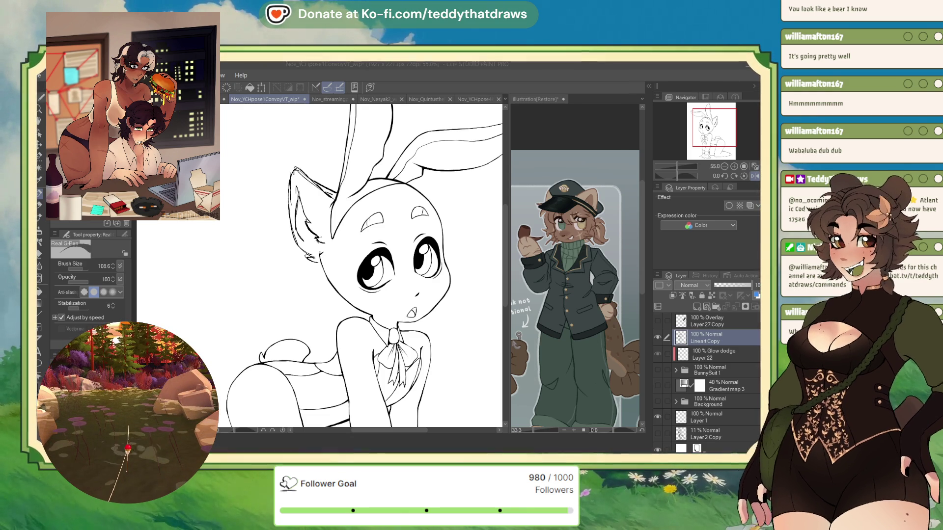
{"action": "left_click", "coordinate": [400, 312]}
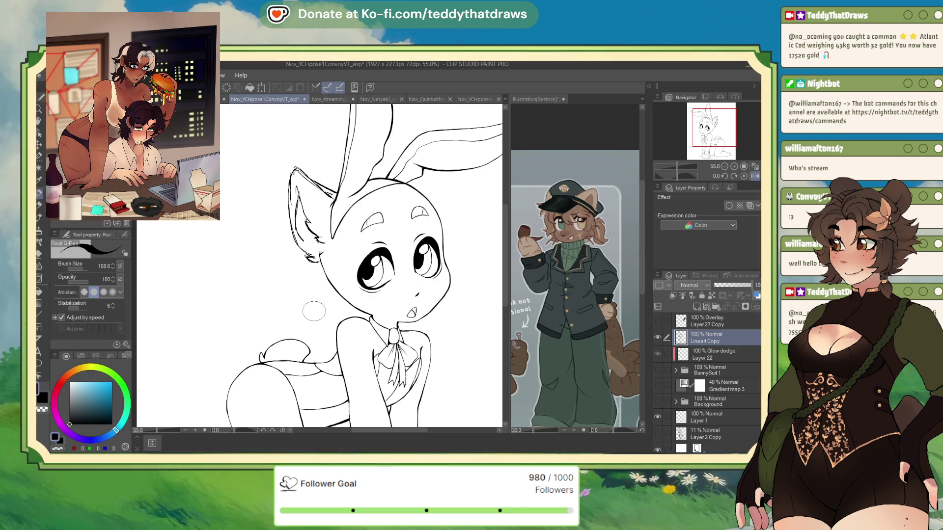
Step: Erase the stray inner-ear lines with transparent colour
{"action": "left_click_drag", "start_coordinate": [314, 310], "coordinate": [348, 325]}
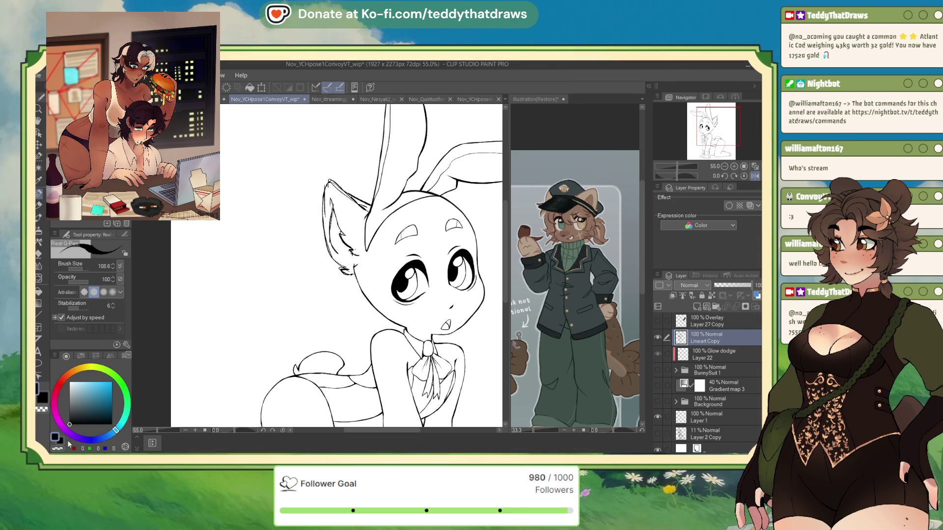
{"action": "key", "text": "c"}
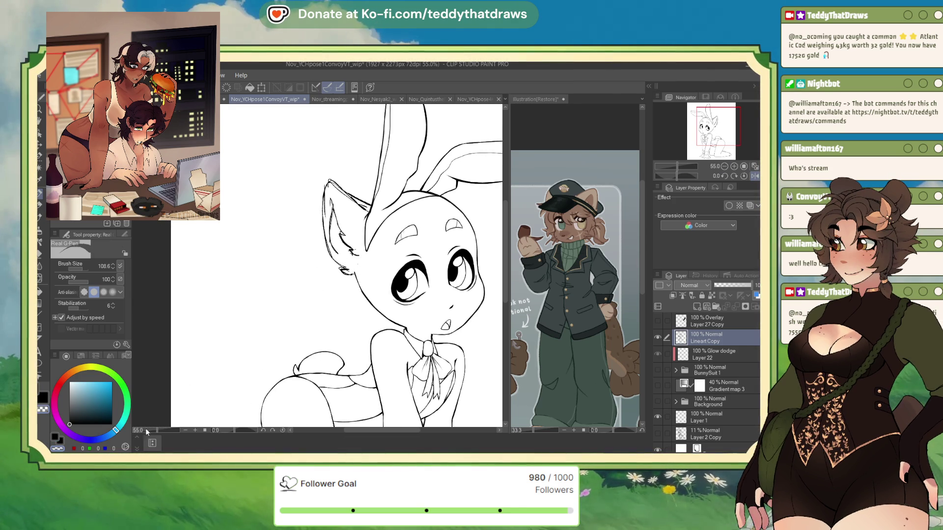
{"action": "left_click_drag", "start_coordinate": [349, 245], "coordinate": [343, 265]}
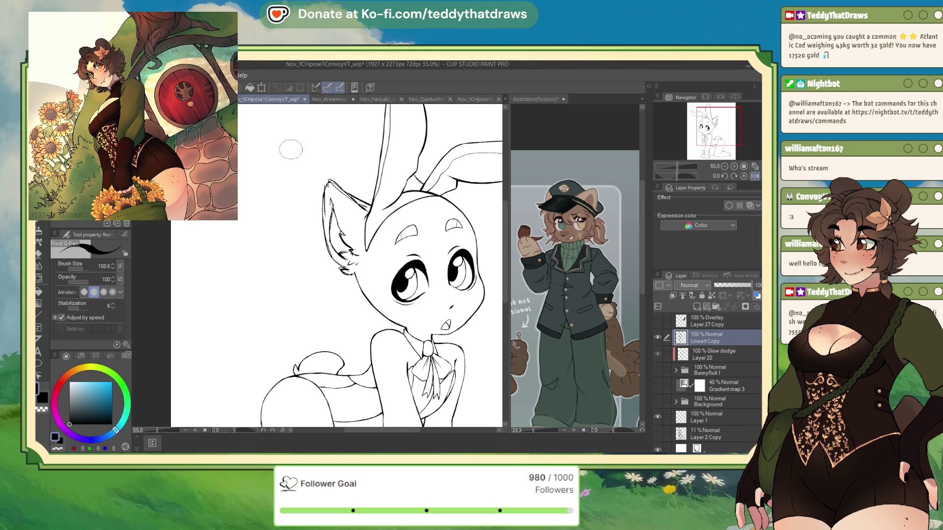
{"action": "scroll", "coordinate": [288, 147], "scroll_direction": "down", "scroll_amount": 4}
{"action": "scroll", "coordinate": [351, 248], "scroll_direction": "up", "scroll_amount": 3}
{"action": "scroll", "coordinate": [352, 248], "scroll_direction": "up", "scroll_amount": 2}
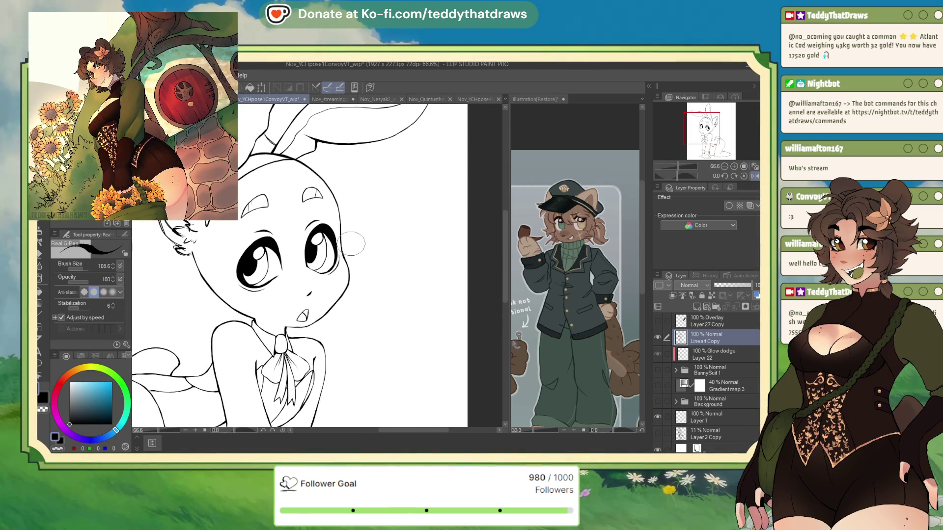
Step: On a tilted view, draw a small nose and whisker strokes left of the mouth, then straighten the view
{"action": "left_click_drag", "start_coordinate": [680, 176], "coordinate": [676, 174]}
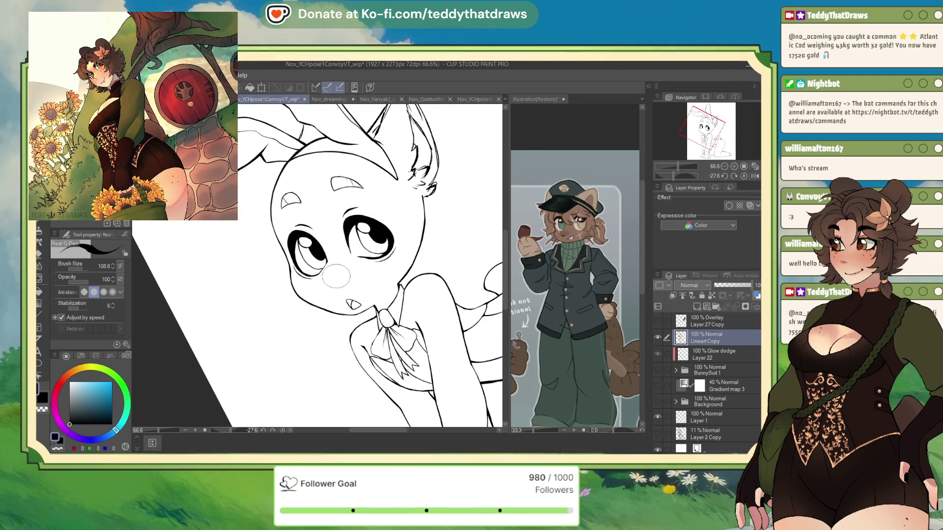
{"action": "left_click_drag", "start_coordinate": [331, 284], "coordinate": [340, 282]}
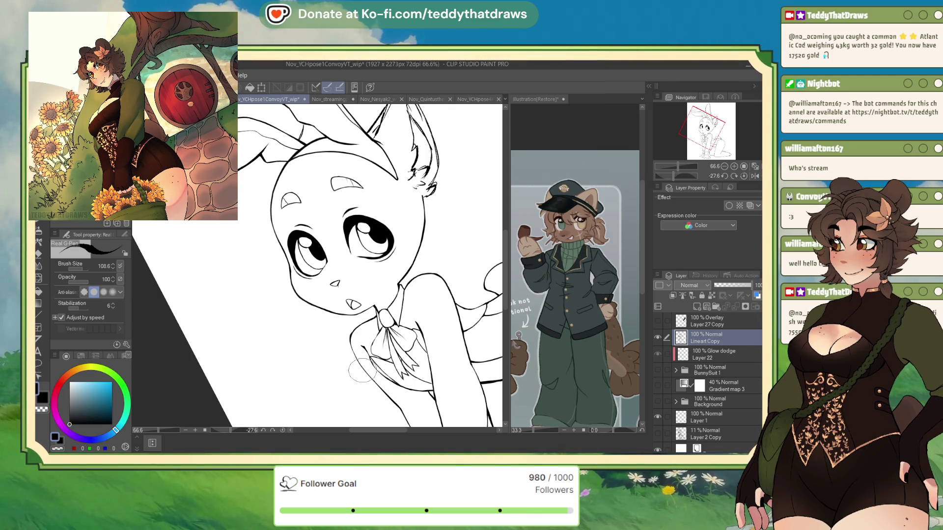
{"action": "left_click_drag", "start_coordinate": [280, 328], "coordinate": [298, 307]}
{"action": "key", "text": "ctrl+z"}
{"action": "left_click_drag", "start_coordinate": [287, 332], "coordinate": [298, 318]}
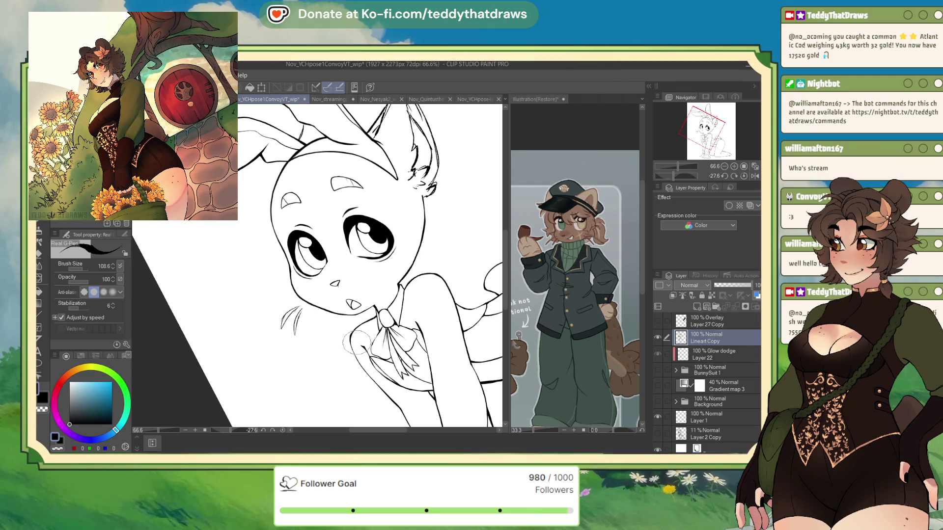
{"action": "scroll", "coordinate": [251, 184], "scroll_direction": "down", "scroll_amount": 1}
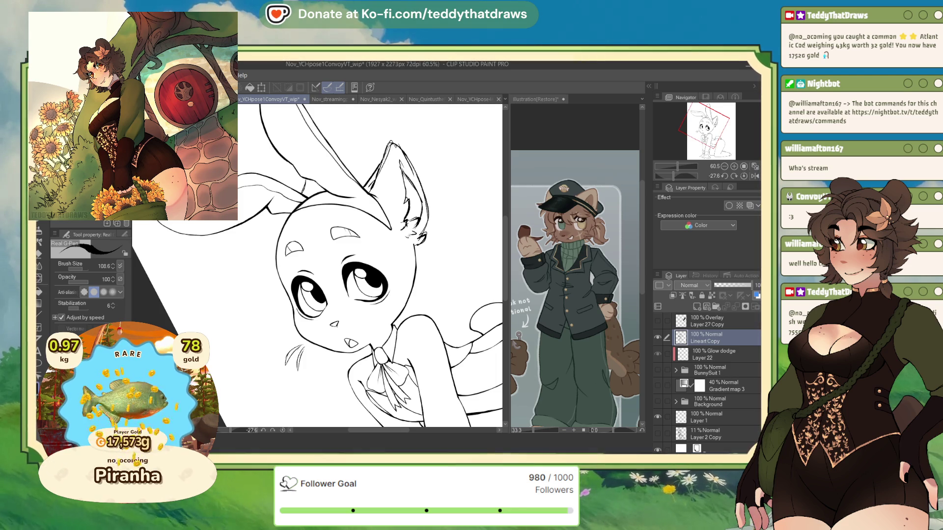
{"action": "key", "text": "ctrl+at"}
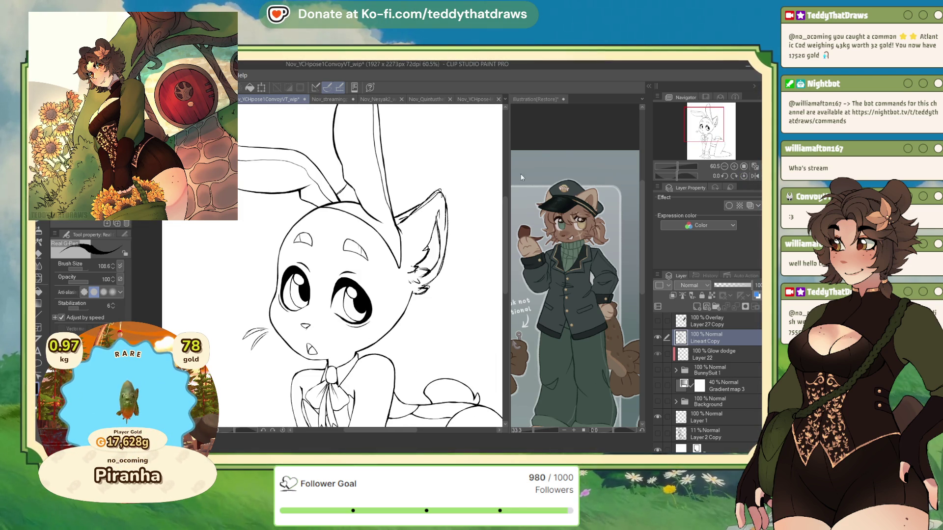
Step: Zoom in on the bear reference sheet in the Illustration(Restore) canvas
{"action": "left_click", "coordinate": [587, 168]}
{"action": "scroll", "coordinate": [579, 221], "scroll_direction": "down", "scroll_amount": 3}
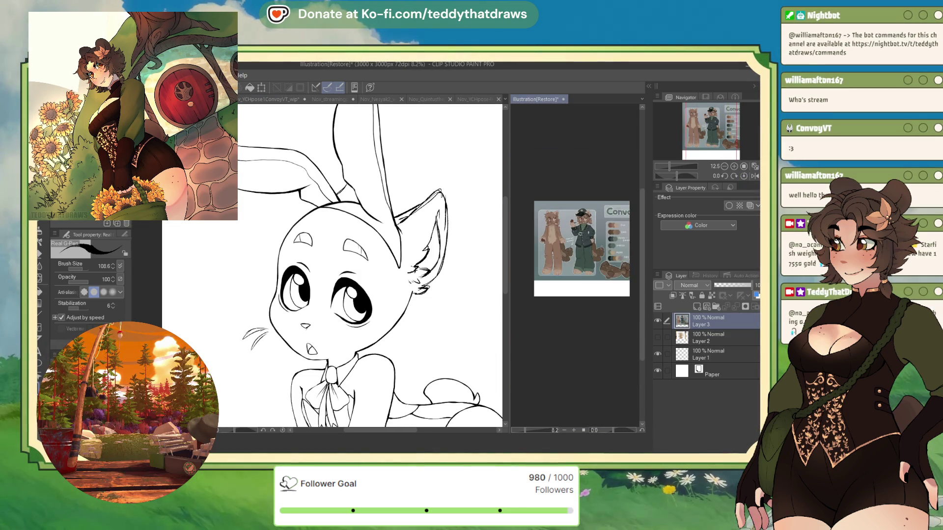
{"action": "scroll", "coordinate": [577, 230], "scroll_direction": "up", "scroll_amount": 1}
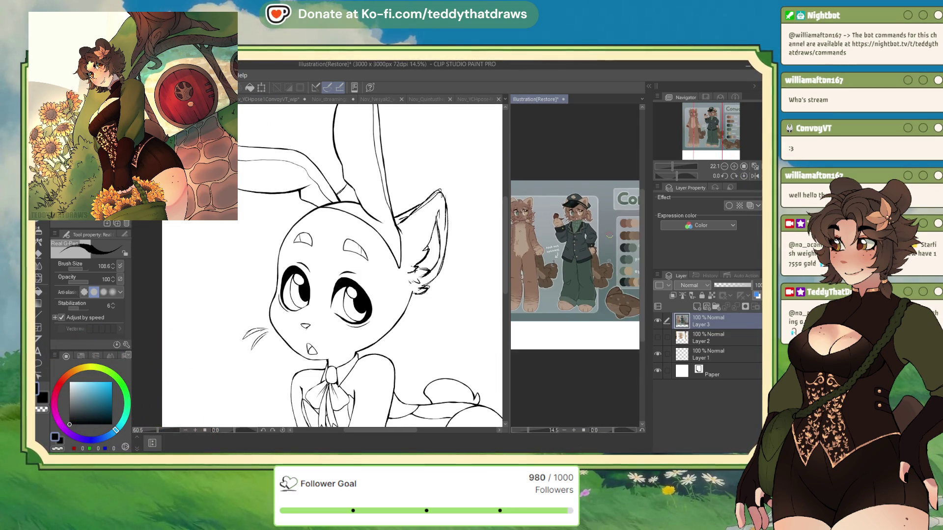
{"action": "scroll", "coordinate": [570, 221], "scroll_direction": "up", "scroll_amount": 2}
{"action": "scroll", "coordinate": [567, 220], "scroll_direction": "up", "scroll_amount": 1}
Step: Return to the lineart canvas and flip its view back to normal
{"action": "left_click", "coordinate": [393, 255]}
{"action": "scroll", "coordinate": [359, 236], "scroll_direction": "down", "scroll_amount": 2}
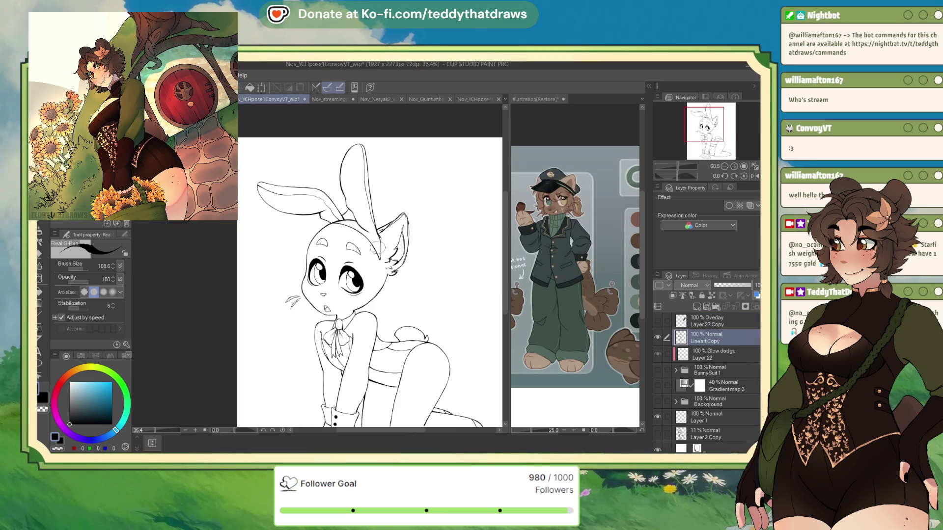
{"action": "scroll", "coordinate": [363, 212], "scroll_direction": "up", "scroll_amount": 2}
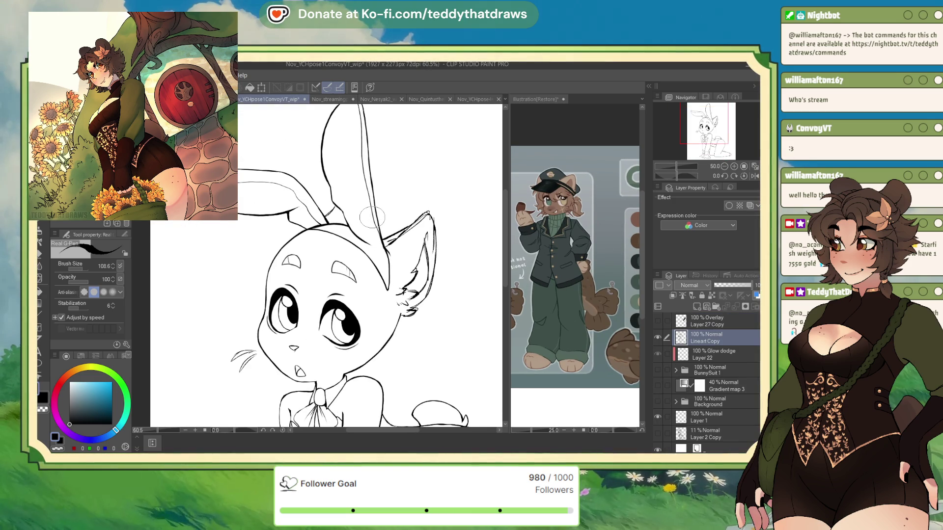
{"action": "left_click", "coordinate": [755, 177]}
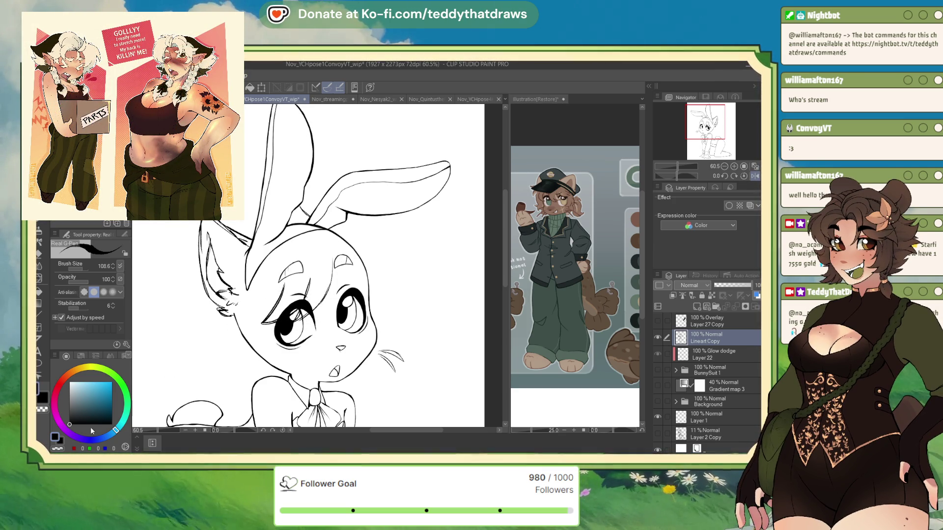
Step: Ink lines around the right eye and brow on a mirrored view, discarding a trial purple lash stroke
{"action": "left_click", "coordinate": [59, 450]}
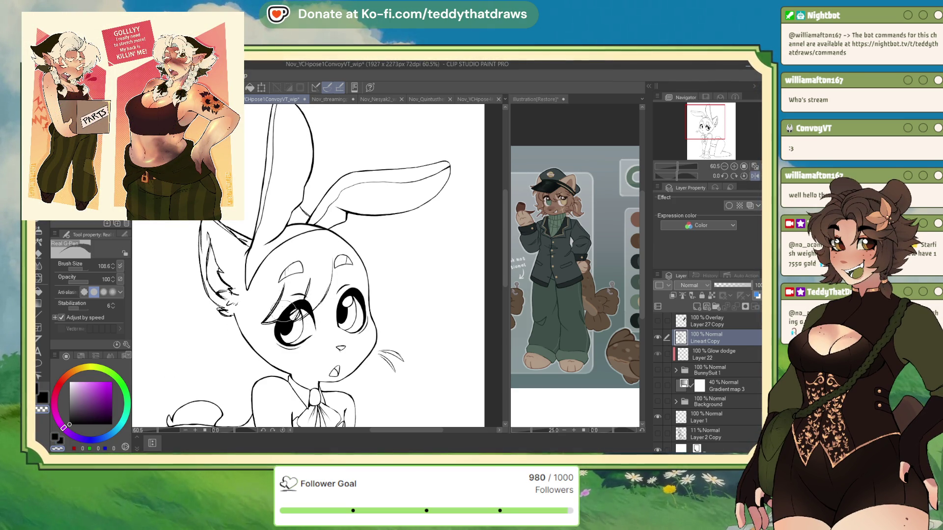
{"action": "left_click_drag", "start_coordinate": [302, 297], "coordinate": [303, 311]}
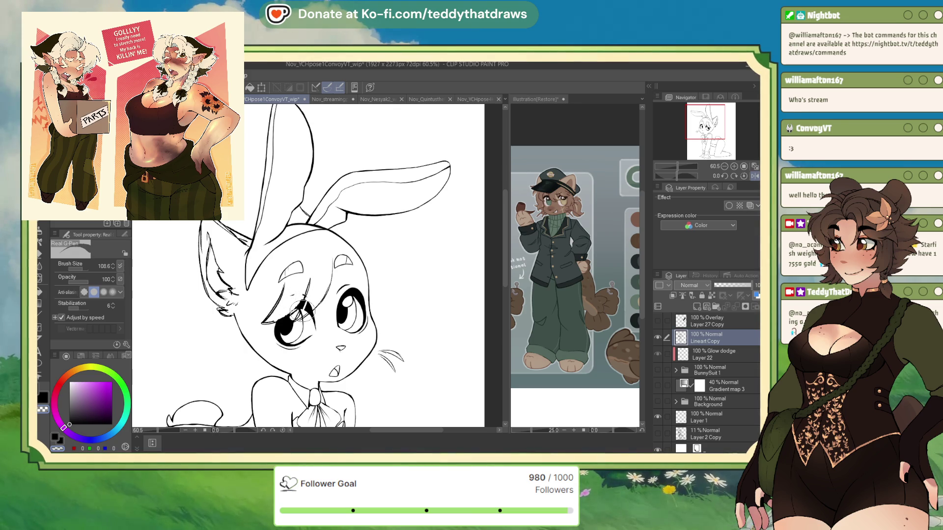
{"action": "key", "text": "ctrl+z"}
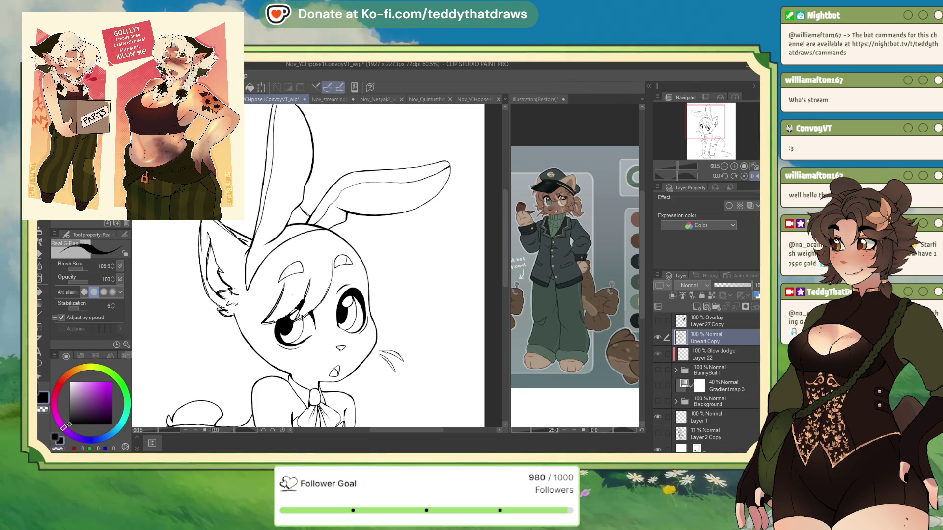
{"action": "key", "text": "h"}
{"action": "mouse_move", "coordinate": [329, 293]}
{"action": "left_mouse_down"}
{"action": "mouse_move", "coordinate": [327, 314]}
{"action": "mouse_move", "coordinate": [339, 302]}
{"action": "mouse_move", "coordinate": [400, 307]}
{"action": "mouse_move", "coordinate": [350, 287]}
{"action": "mouse_move", "coordinate": [350, 276]}
{"action": "left_mouse_up"}
Step: Switch back to black, tilt the view and ink a curve beside the eye with upper lashes
{"action": "key", "text": "c"}
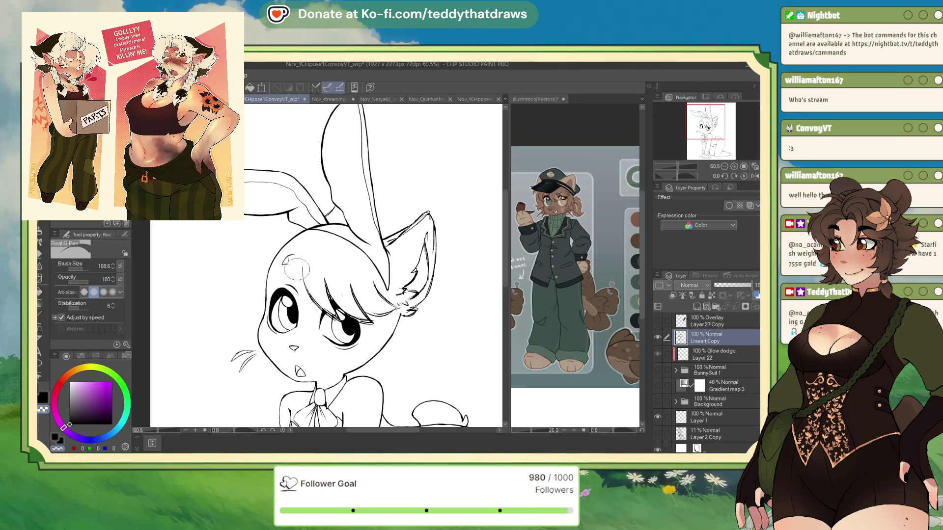
{"action": "left_click", "coordinate": [78, 407]}
{"action": "key", "text": "c"}
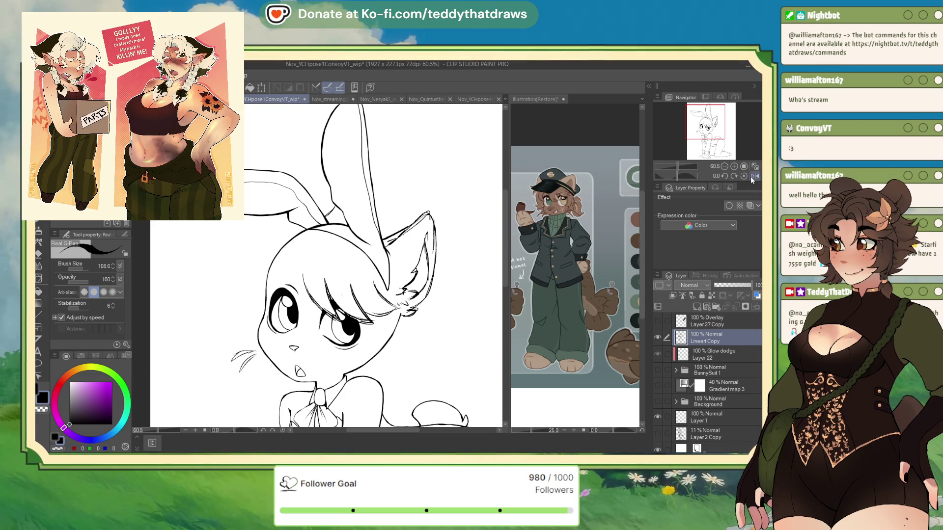
{"action": "left_click", "coordinate": [754, 176]}
{"action": "left_click_drag", "start_coordinate": [677, 175], "coordinate": [673, 175]}
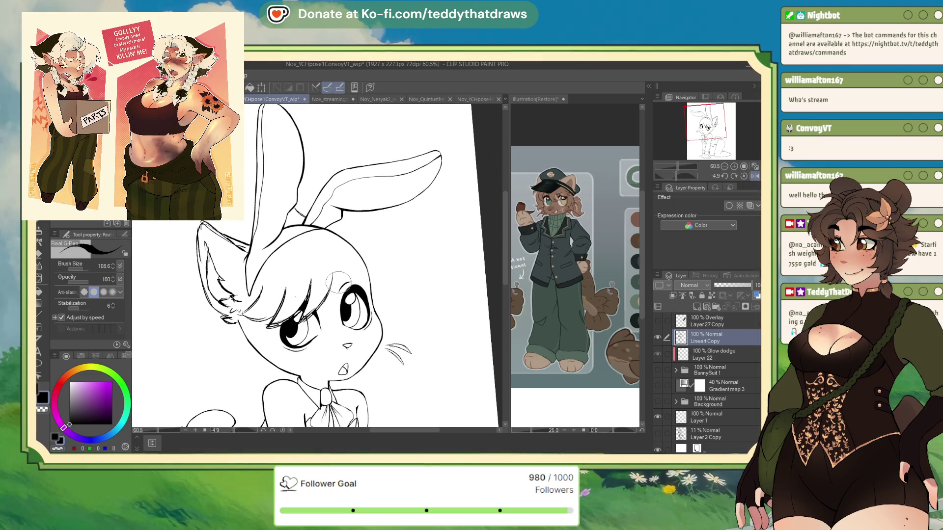
{"action": "mouse_move", "coordinate": [352, 298]}
{"action": "left_mouse_down"}
{"action": "mouse_move", "coordinate": [378, 287]}
{"action": "mouse_move", "coordinate": [375, 265]}
{"action": "mouse_move", "coordinate": [358, 295]}
{"action": "mouse_move", "coordinate": [337, 281]}
{"action": "mouse_move", "coordinate": [361, 295]}
{"action": "mouse_move", "coordinate": [373, 290]}
{"action": "mouse_move", "coordinate": [363, 292]}
{"action": "mouse_move", "coordinate": [362, 260]}
{"action": "mouse_move", "coordinate": [366, 292]}
{"action": "mouse_move", "coordinate": [378, 260]}
{"action": "left_mouse_up"}
{"action": "key", "text": "c"}
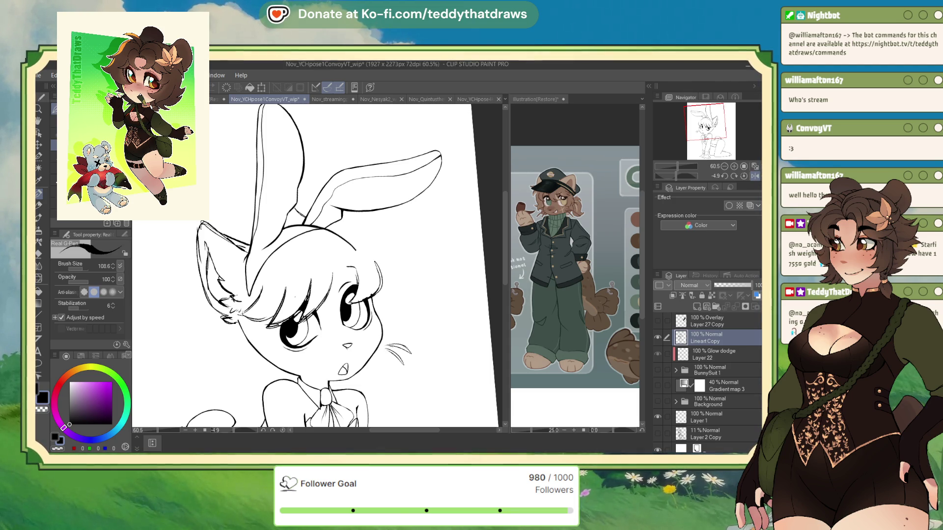
Step: On a mirrored view tilted about -27.6°, ink the eye, brow, cheek and jaw lines
{"action": "left_click", "coordinate": [755, 176]}
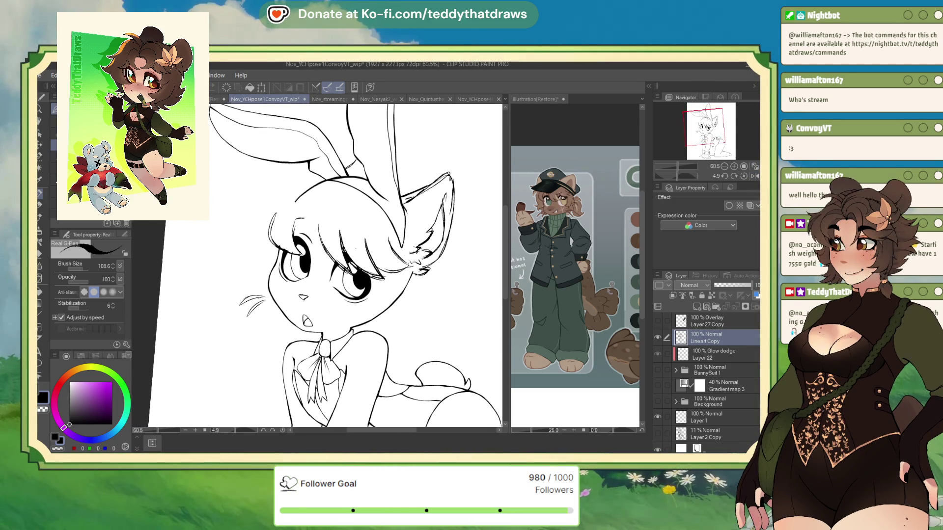
{"action": "left_click_drag", "start_coordinate": [689, 175], "coordinate": [667, 173]}
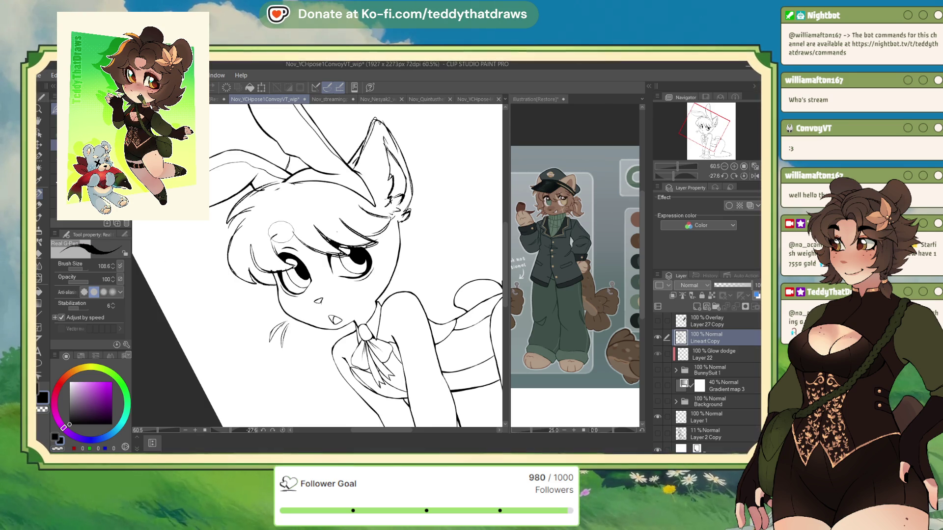
{"action": "mouse_move", "coordinate": [280, 230]}
{"action": "left_mouse_down"}
{"action": "mouse_move", "coordinate": [274, 245]}
{"action": "mouse_move", "coordinate": [287, 258]}
{"action": "left_mouse_up"}
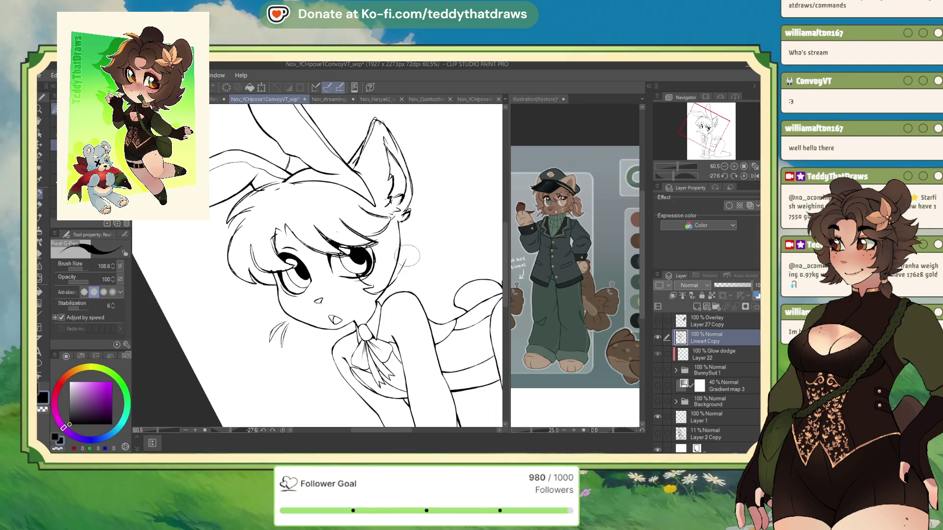
{"action": "mouse_move", "coordinate": [393, 226]}
{"action": "left_mouse_down"}
{"action": "mouse_move", "coordinate": [408, 256]}
{"action": "mouse_move", "coordinate": [388, 284]}
{"action": "left_mouse_up"}
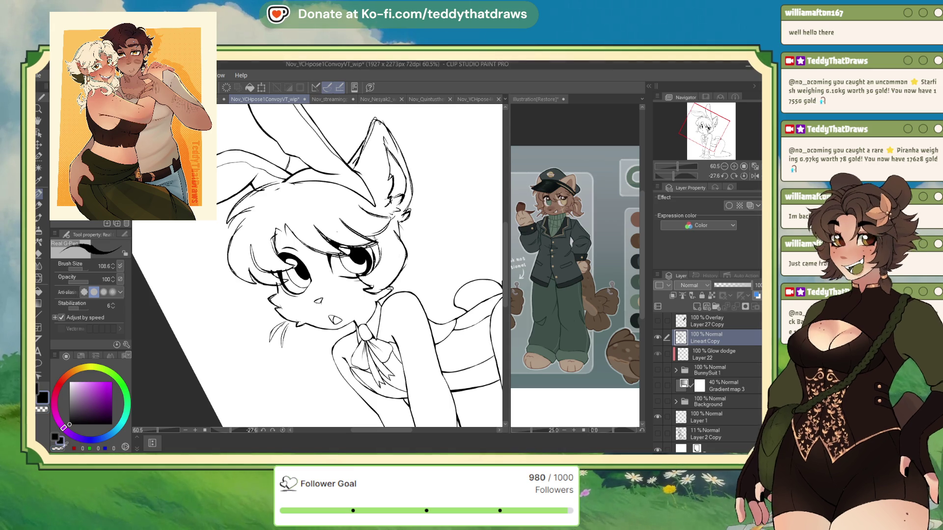
Step: Set the view upright and draw fur tufts and strands along the bunny's cheek
{"action": "key", "text": "alt+Tab"}
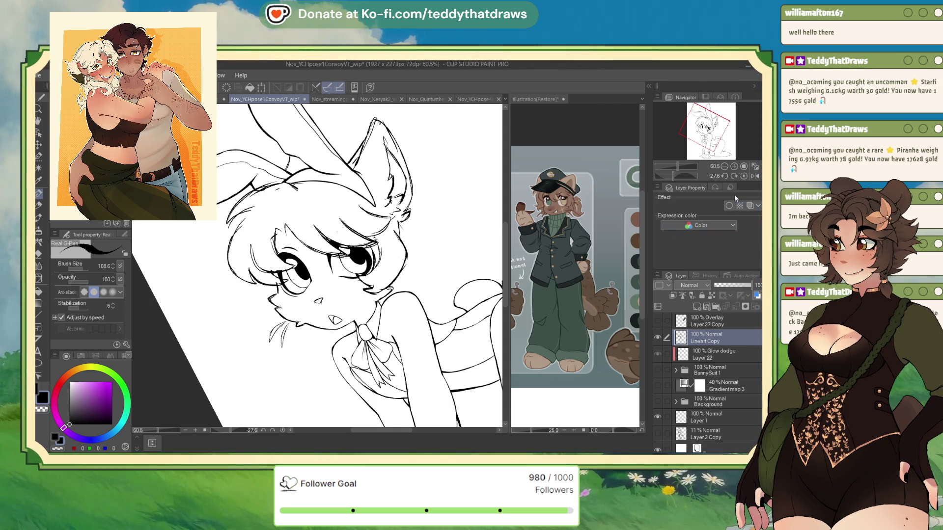
{"action": "left_click", "coordinate": [755, 177]}
{"action": "left_click", "coordinate": [743, 176]}
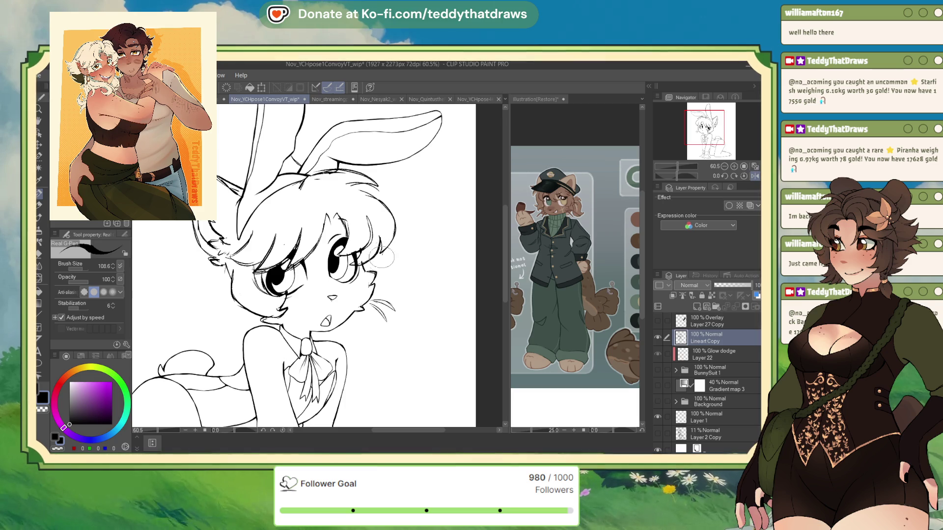
{"action": "left_click_drag", "start_coordinate": [390, 272], "coordinate": [378, 304]}
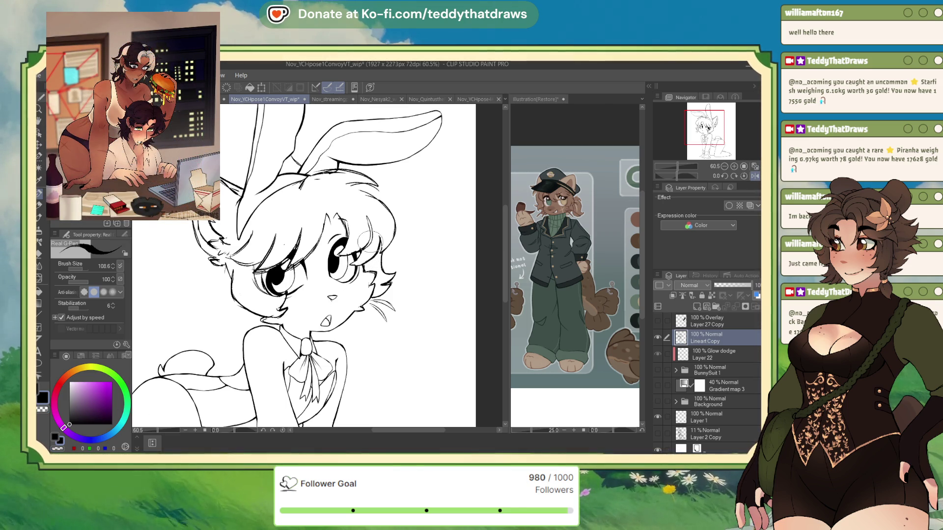
{"action": "left_click", "coordinate": [754, 177]}
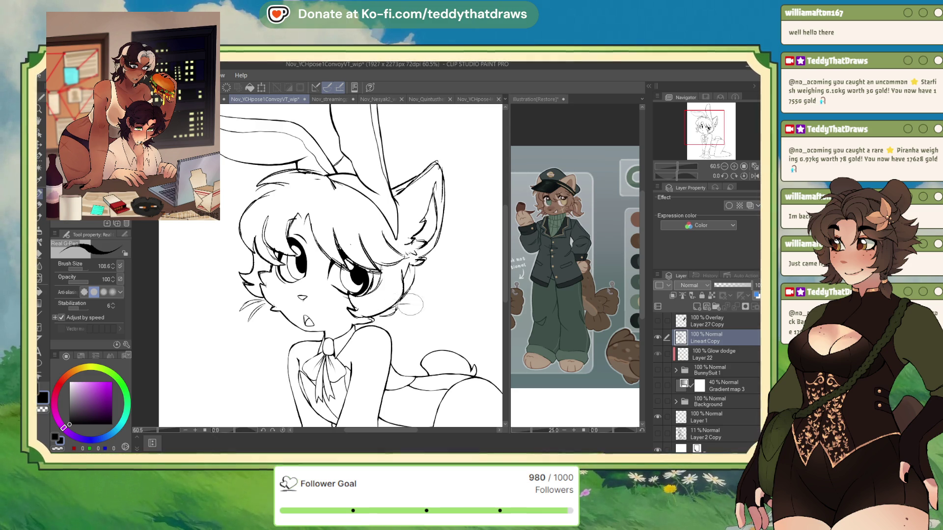
{"action": "left_click_drag", "start_coordinate": [413, 345], "coordinate": [407, 361]}
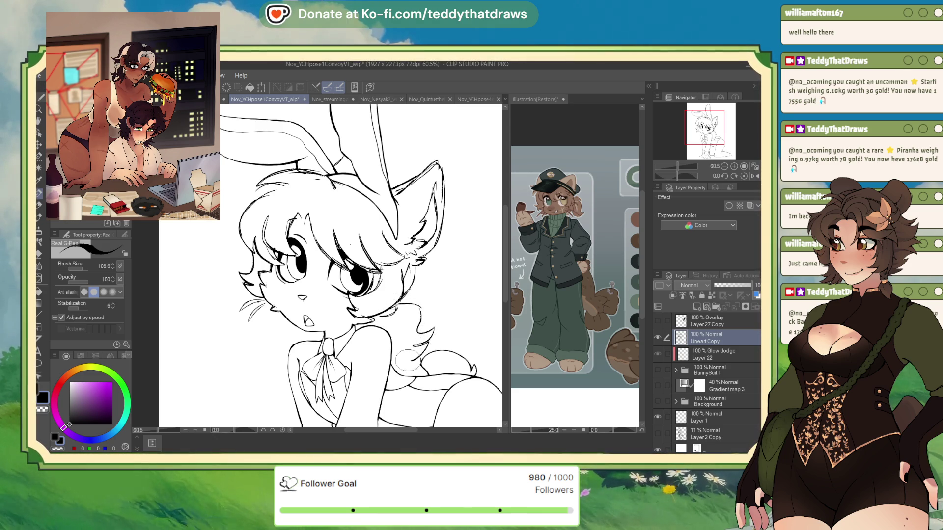
Step: Flip the view back and draw black hair strands into the left bangs
{"action": "key", "text": "h"}
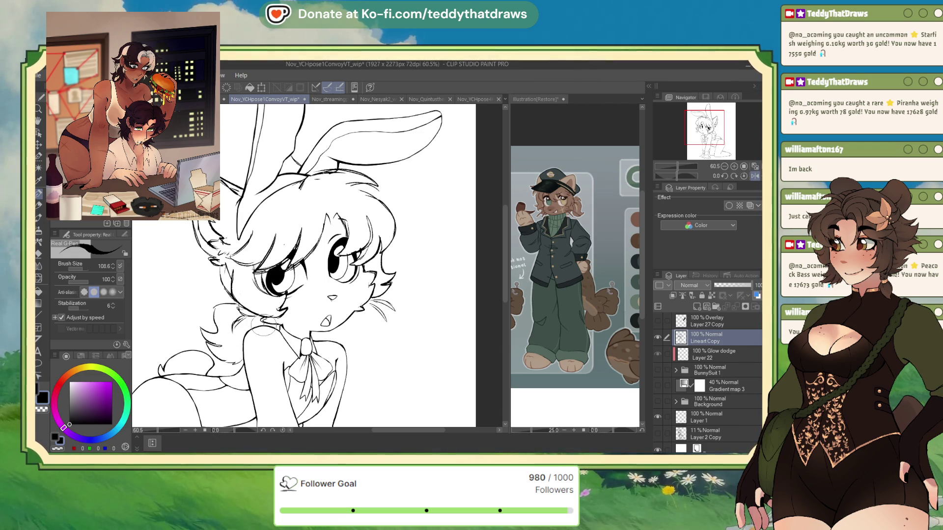
{"action": "scroll", "coordinate": [300, 189], "scroll_direction": "down", "scroll_amount": 3}
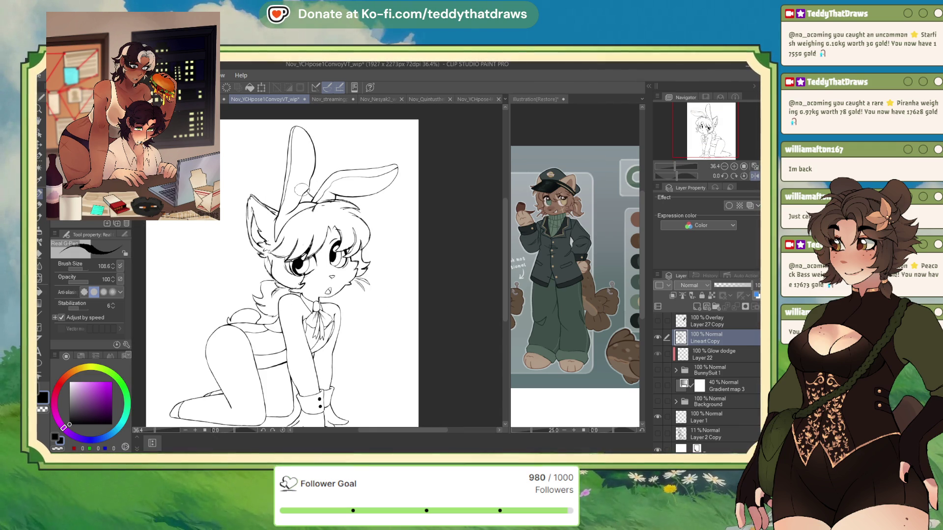
{"action": "scroll", "coordinate": [301, 188], "scroll_direction": "up", "scroll_amount": 3}
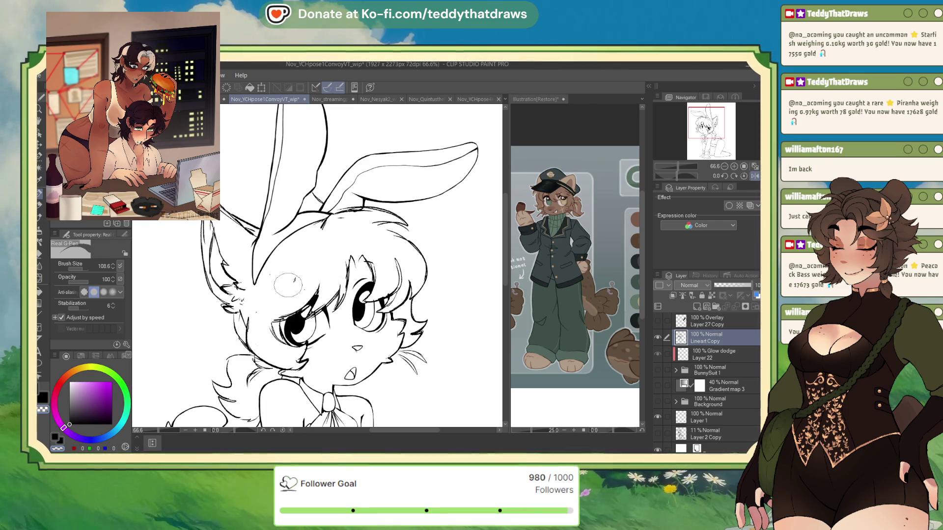
{"action": "key", "text": "c"}
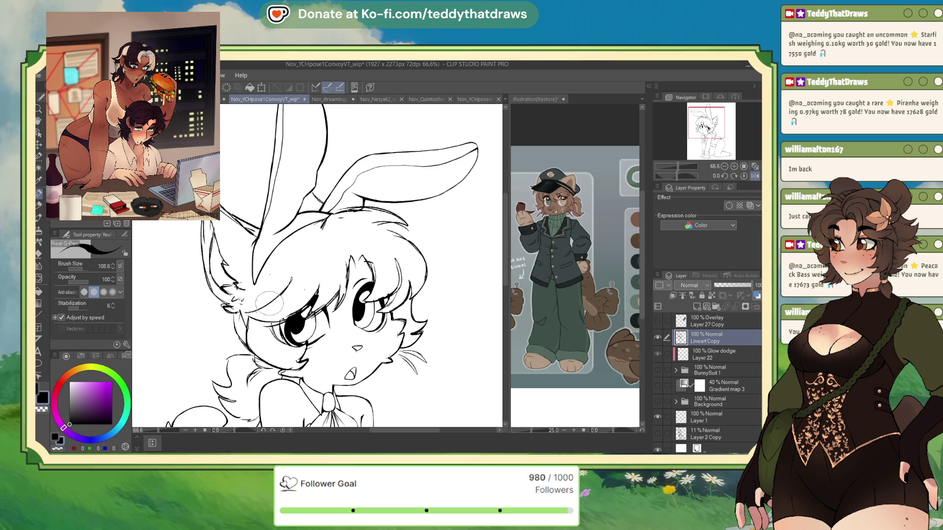
{"action": "mouse_move", "coordinate": [285, 261]}
{"action": "left_mouse_down"}
{"action": "mouse_move", "coordinate": [256, 314]}
{"action": "mouse_move", "coordinate": [260, 324]}
{"action": "mouse_move", "coordinate": [268, 315]}
{"action": "mouse_move", "coordinate": [253, 322]}
{"action": "left_mouse_up"}
Step: Add a small hair tuft near the ear, then zoom out to view the whole figure
{"action": "left_click_drag", "start_coordinate": [314, 223], "coordinate": [320, 235]}
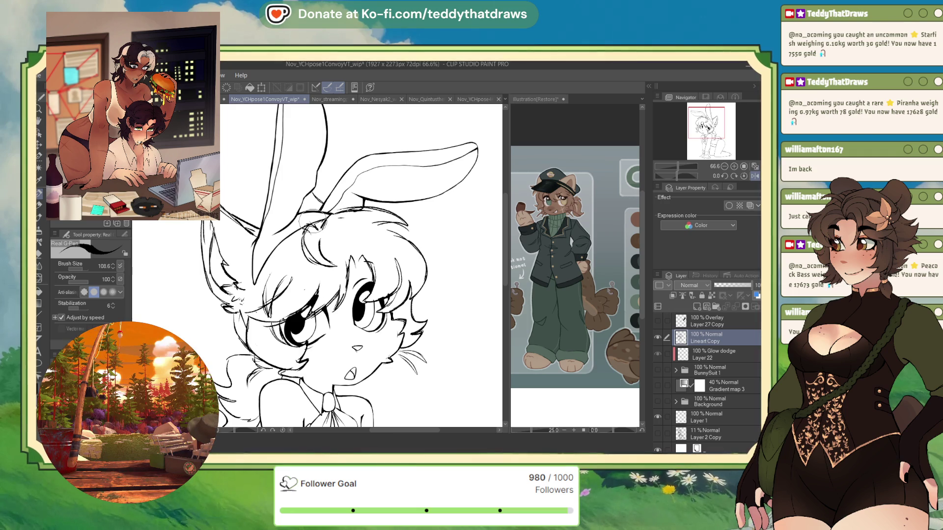
{"action": "key", "text": "ctrl+minus"}
{"action": "key", "text": "ctrl+minus"}
{"action": "scroll", "coordinate": [339, 202], "scroll_direction": "up", "scroll_amount": 4}
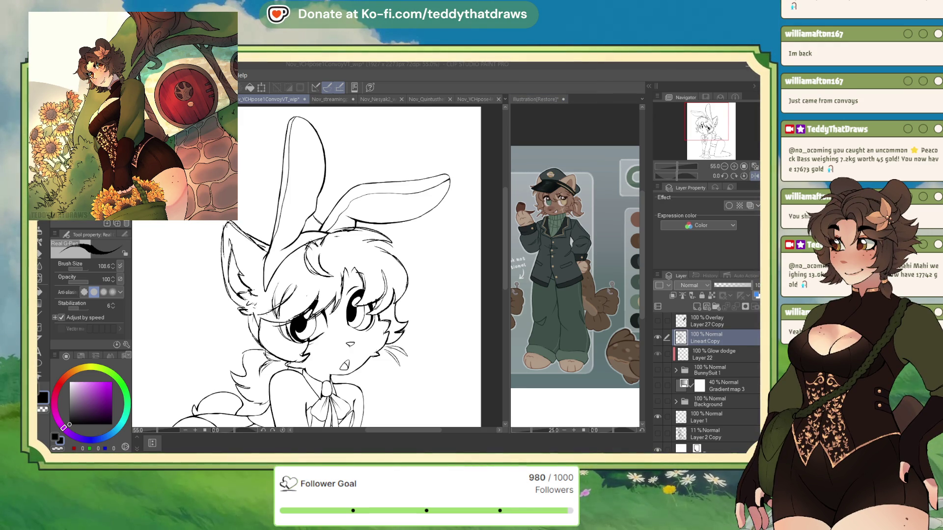
Step: Add more hair strokes, then mirror the canvas view to check proportions and flip it back
{"action": "left_click_drag", "start_coordinate": [364, 255], "coordinate": [351, 268]}
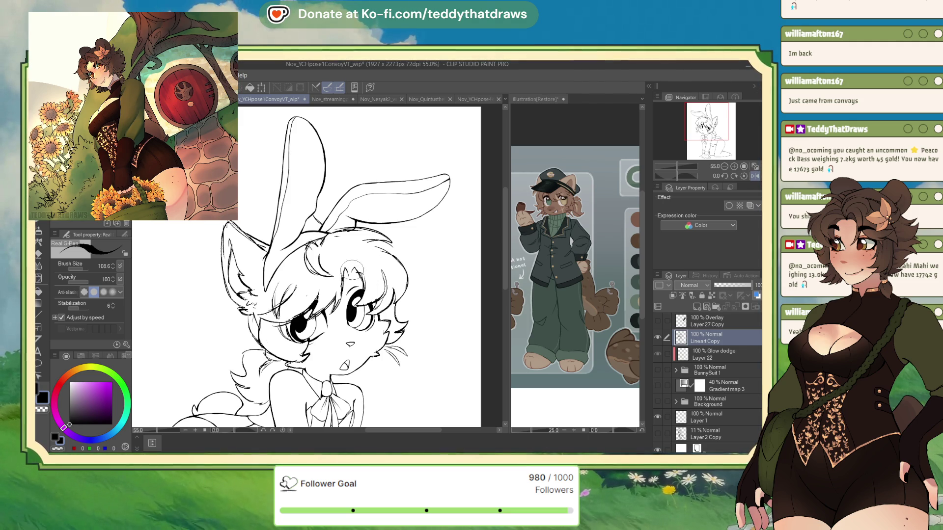
{"action": "left_click", "coordinate": [753, 176]}
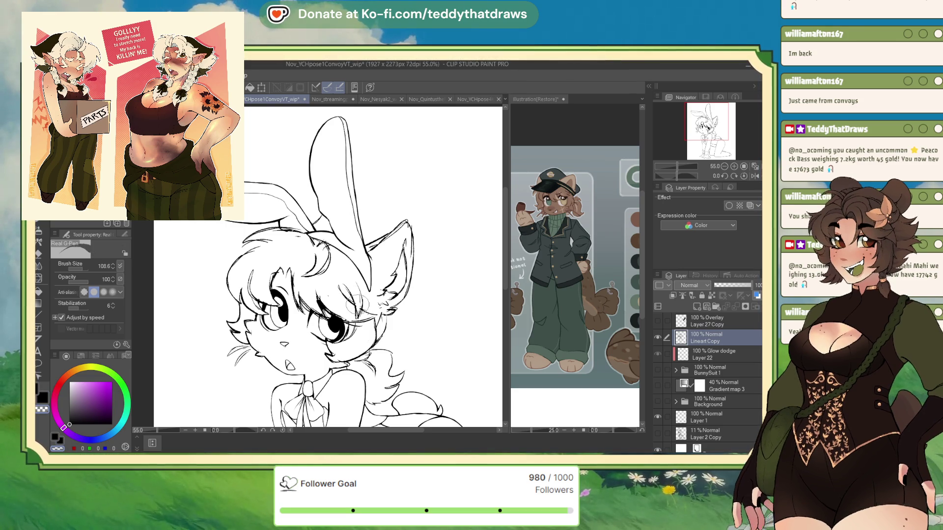
{"action": "left_click", "coordinate": [752, 175]}
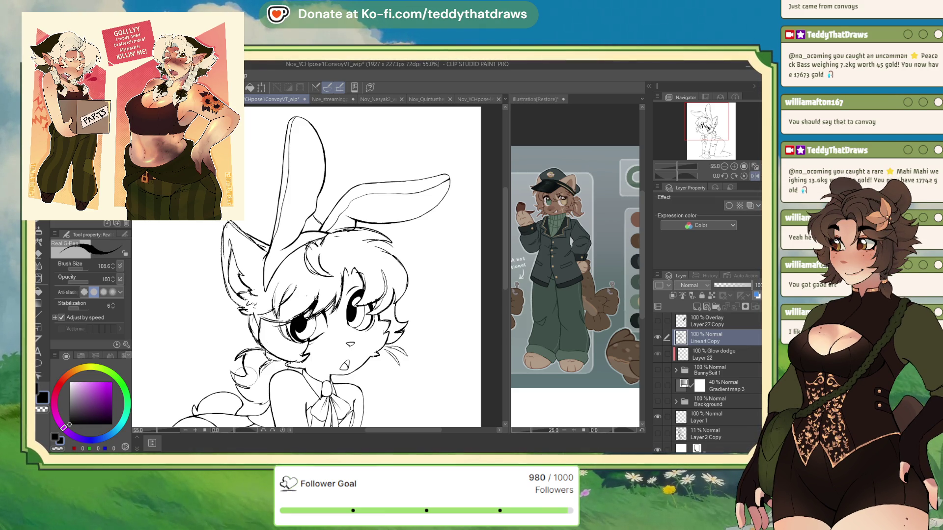
Step: Zoom out to about 25% to see the whole bunny-pose figure
{"action": "scroll", "coordinate": [245, 377], "scroll_direction": "down", "scroll_amount": 2}
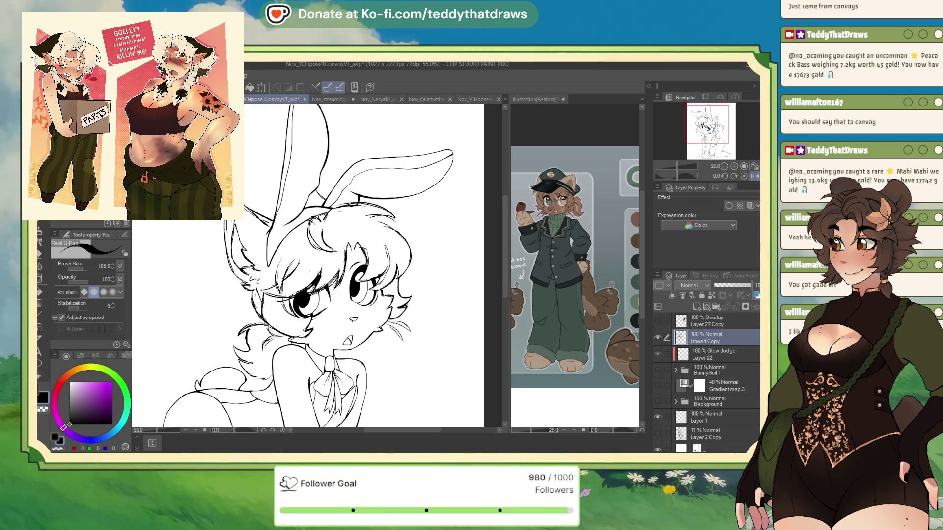
{"action": "scroll", "coordinate": [298, 146], "scroll_direction": "down", "scroll_amount": 6}
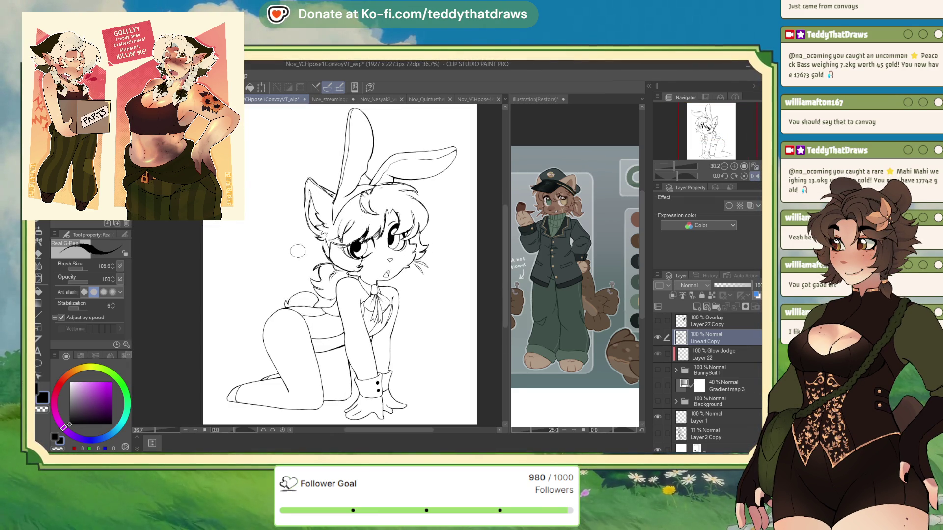
{"action": "scroll", "coordinate": [345, 279], "scroll_direction": "down", "scroll_amount": 1}
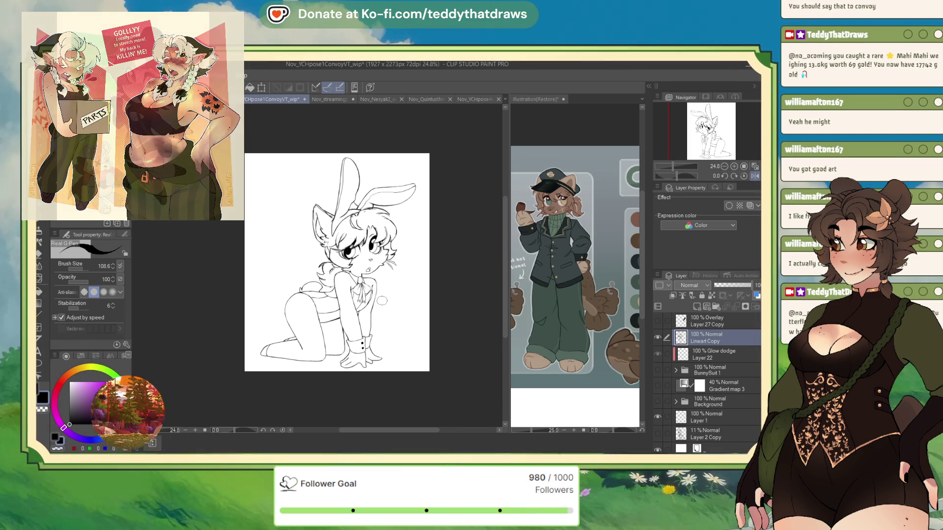
{"action": "left_click", "coordinate": [734, 167]}
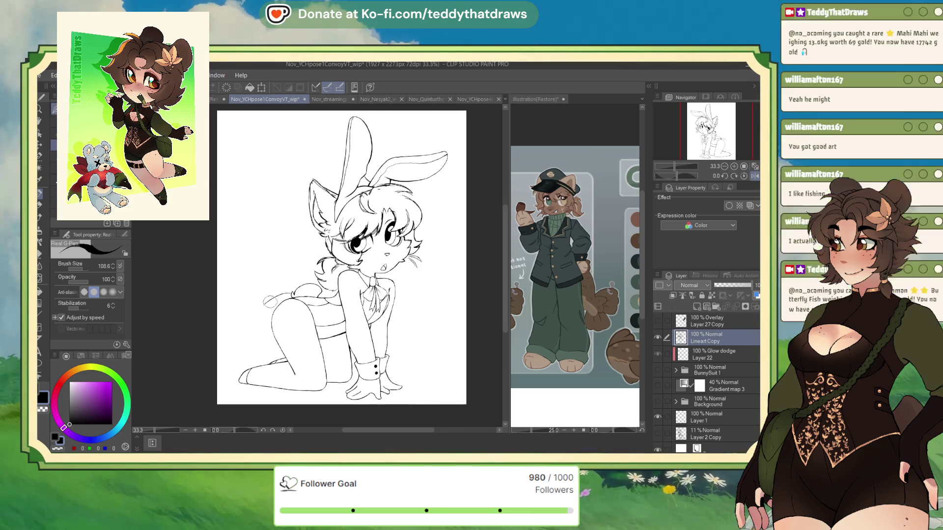
{"action": "mouse_move", "coordinate": [267, 296]}
{"action": "left_mouse_down"}
{"action": "mouse_move", "coordinate": [257, 350]}
{"action": "mouse_move", "coordinate": [240, 371]}
{"action": "mouse_move", "coordinate": [259, 378]}
{"action": "left_mouse_up"}
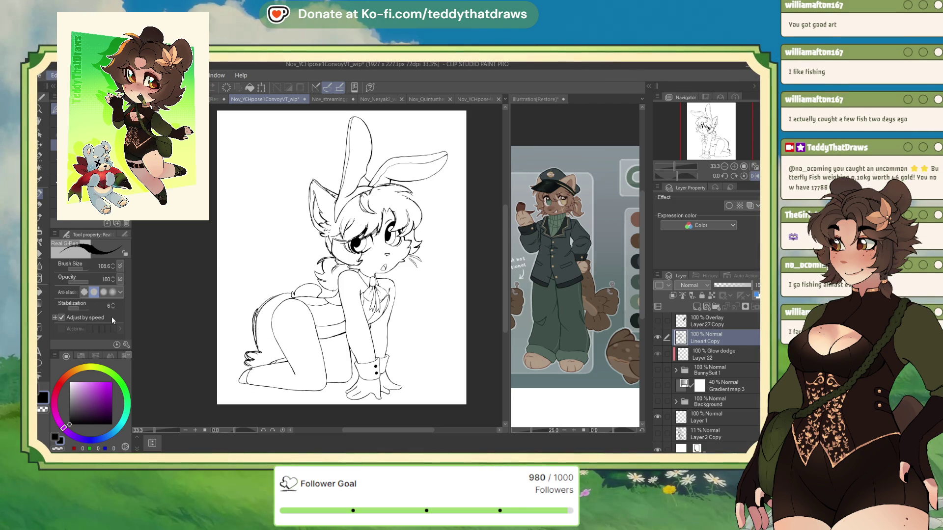
{"action": "key", "text": "ctrl+alt+c"}
{"action": "left_click_drag", "start_coordinate": [217, 257], "coordinate": [191, 258]}
{"action": "key", "text": "Return"}
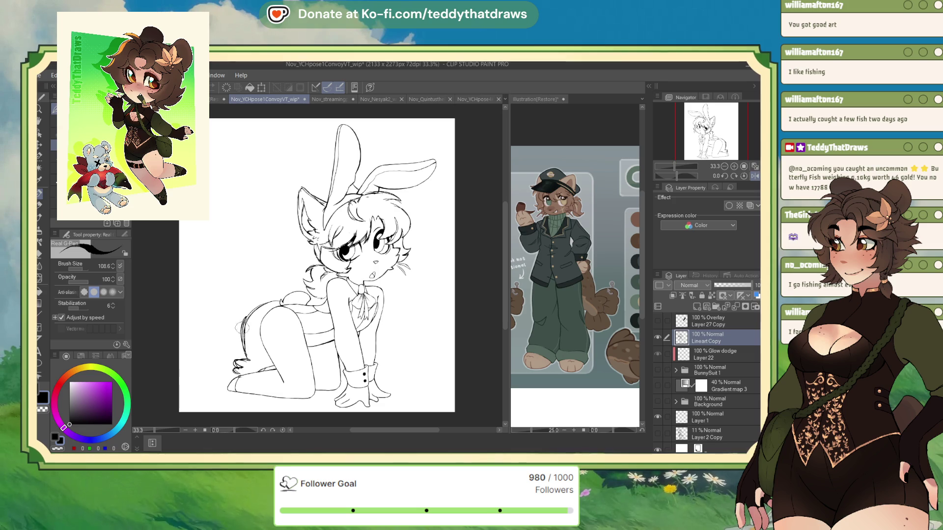
{"action": "mouse_move", "coordinate": [246, 329]}
{"action": "left_mouse_down"}
{"action": "mouse_move", "coordinate": [220, 323]}
{"action": "mouse_move", "coordinate": [219, 376]}
{"action": "left_mouse_up"}
{"action": "key", "text": "ctrl+z"}
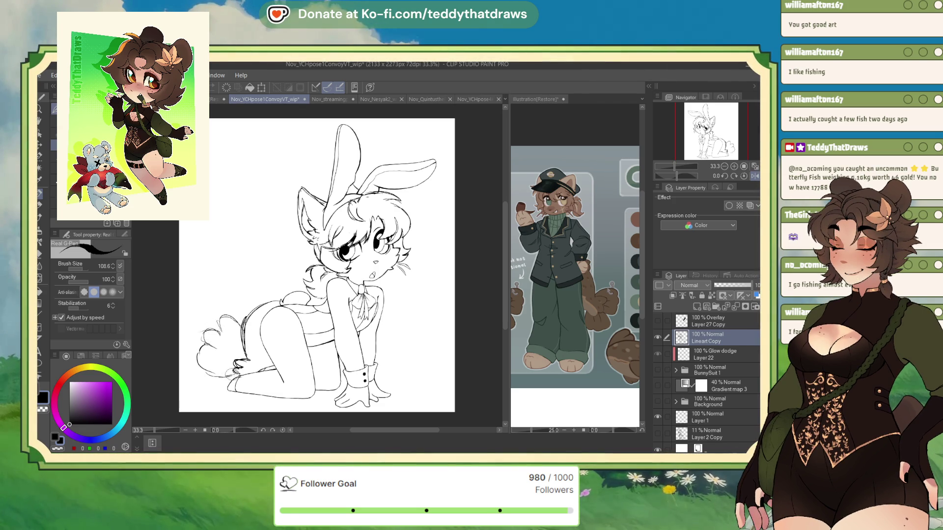
{"action": "mouse_move", "coordinate": [220, 376]}
{"action": "left_mouse_down"}
{"action": "mouse_move", "coordinate": [196, 390]}
{"action": "mouse_move", "coordinate": [229, 389]}
{"action": "left_mouse_up"}
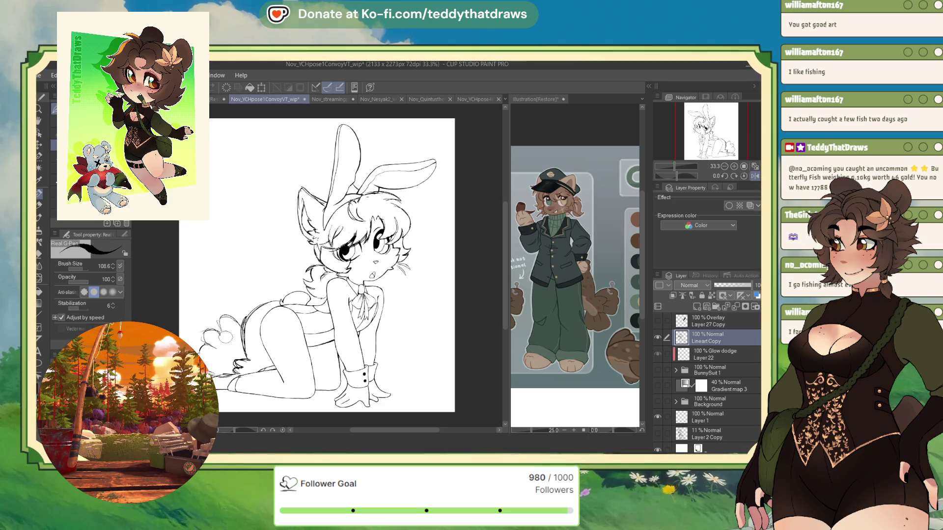
{"action": "left_click_drag", "start_coordinate": [206, 334], "coordinate": [231, 319]}
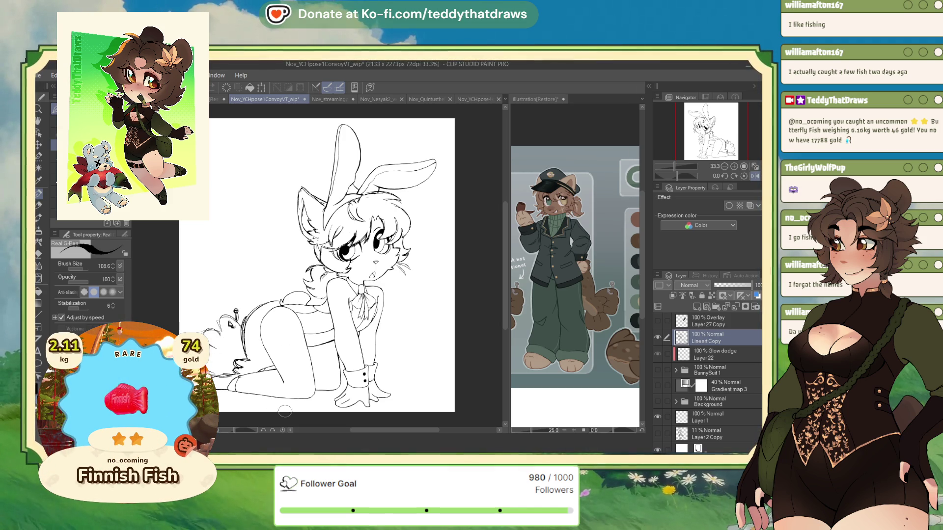
{"action": "left_click", "coordinate": [756, 177]}
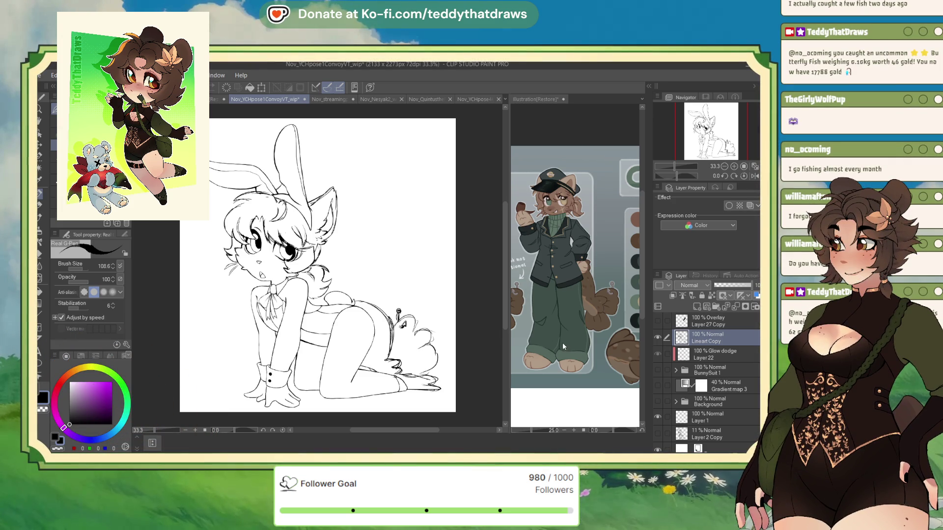
{"action": "scroll", "coordinate": [234, 310], "scroll_direction": "down", "scroll_amount": 1}
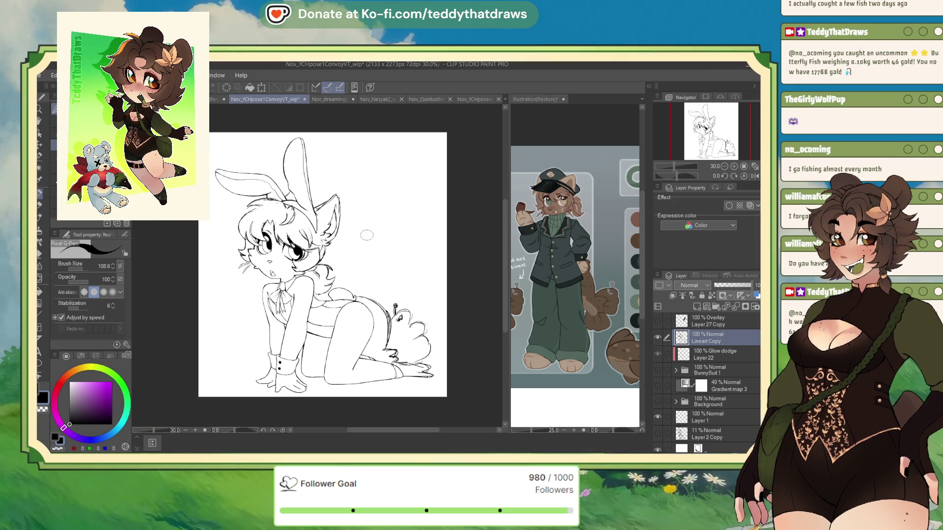
{"action": "scroll", "coordinate": [443, 279], "scroll_direction": "down", "scroll_amount": 1}
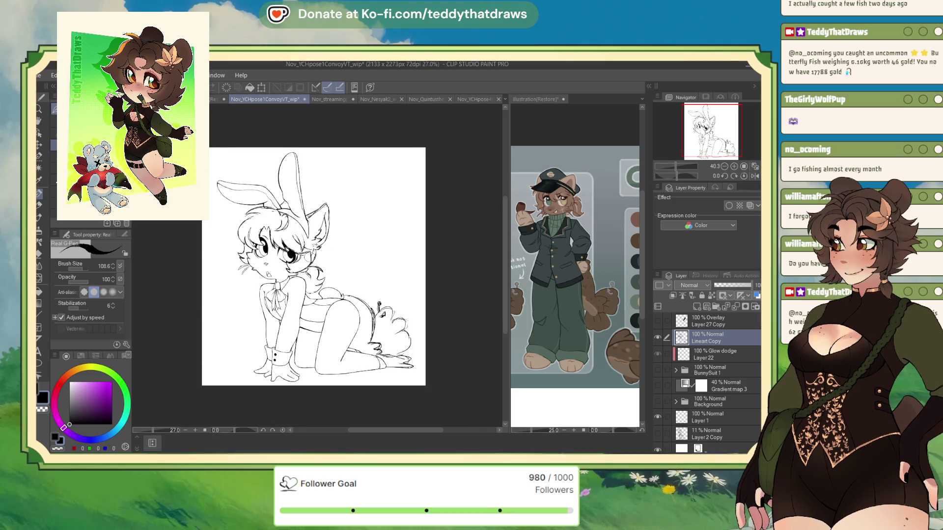
{"action": "scroll", "coordinate": [252, 234], "scroll_direction": "up", "scroll_amount": 5}
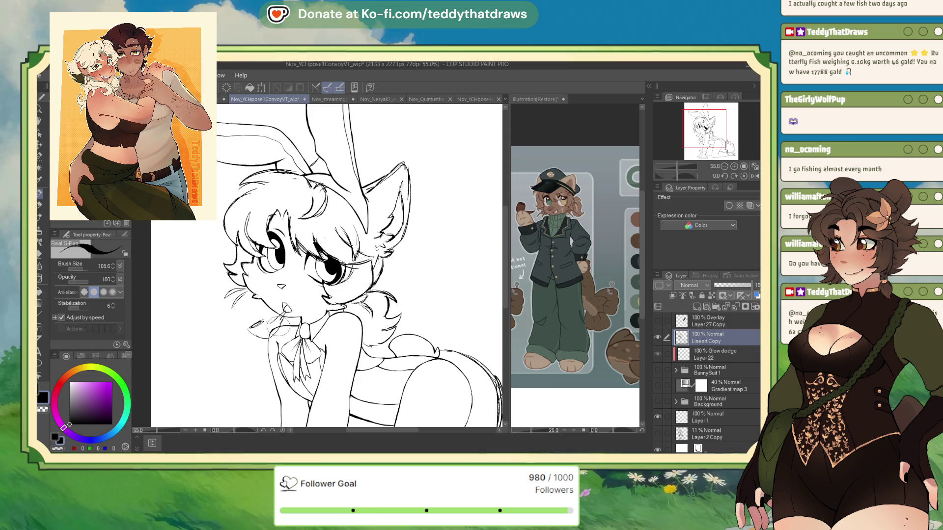
{"action": "left_click_drag", "start_coordinate": [283, 304], "coordinate": [289, 314]}
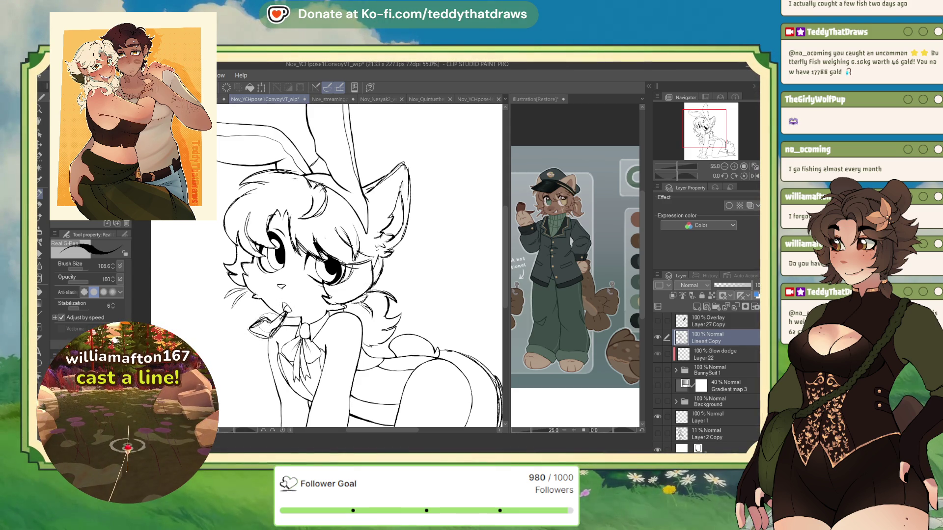
{"action": "mouse_move", "coordinate": [255, 308]}
{"action": "left_mouse_down"}
{"action": "mouse_move", "coordinate": [264, 332]}
{"action": "mouse_move", "coordinate": [258, 327]}
{"action": "mouse_move", "coordinate": [285, 344]}
{"action": "left_mouse_up"}
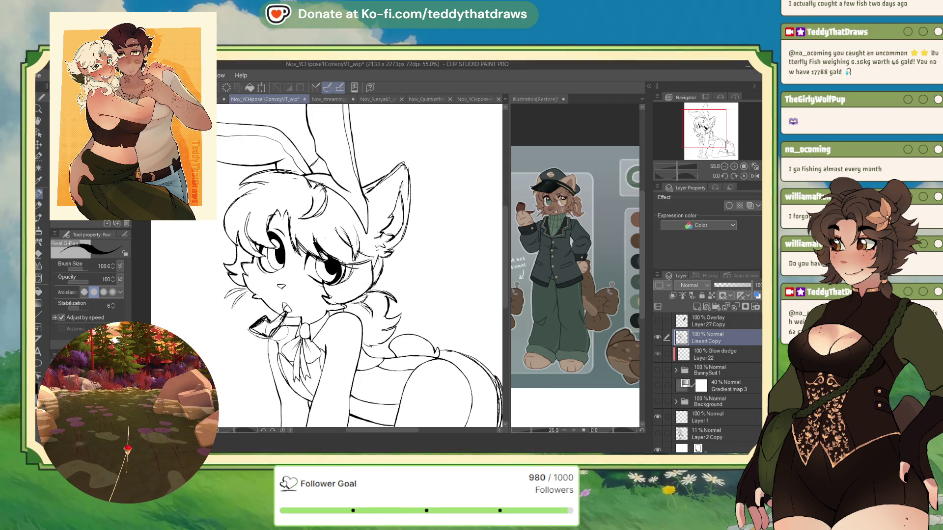
{"action": "scroll", "coordinate": [291, 302], "scroll_direction": "down", "scroll_amount": 5}
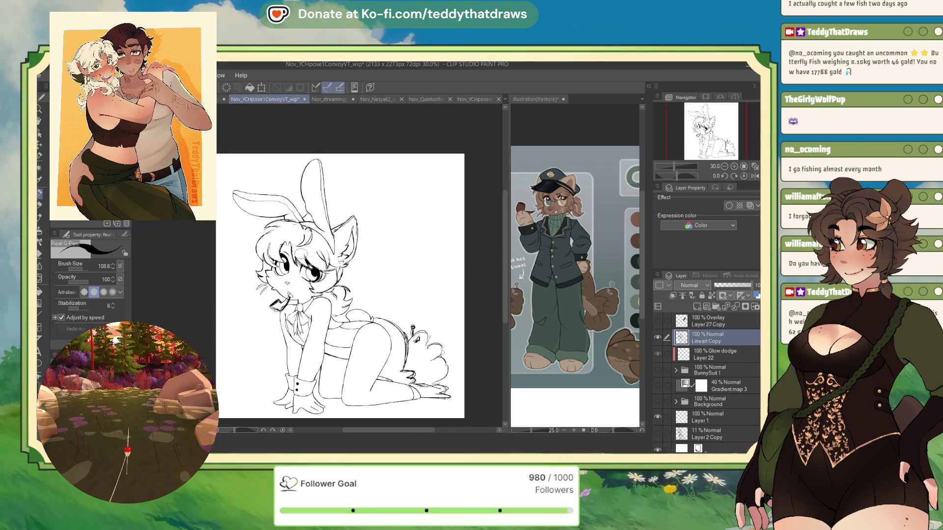
{"action": "key", "text": "ctrl+z"}
{"action": "key", "text": "ctrl+z"}
{"action": "key", "text": "ctrl+z"}
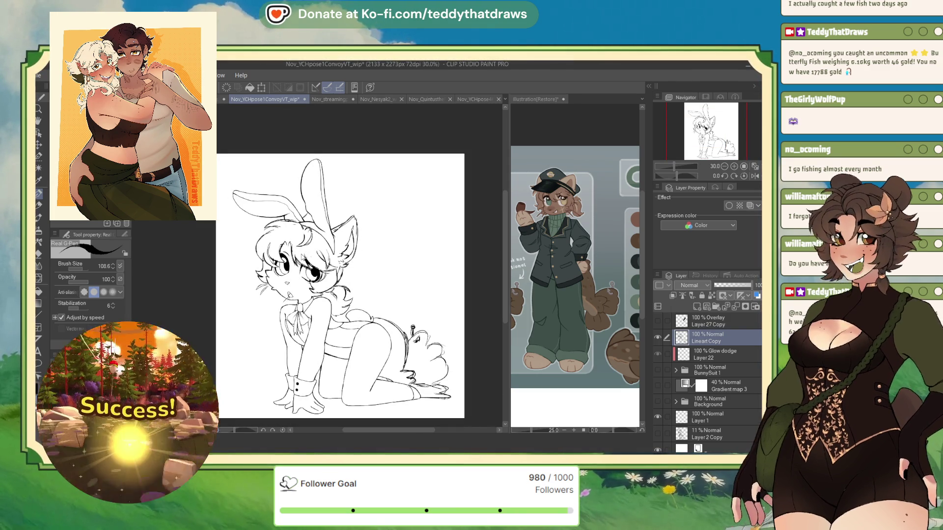
{"action": "scroll", "coordinate": [299, 285], "scroll_direction": "up", "scroll_amount": 1}
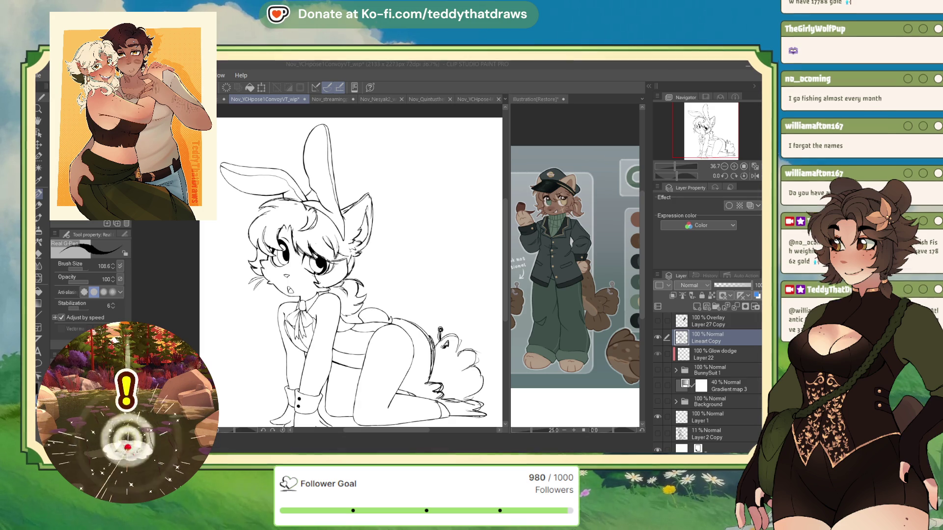
{"action": "scroll", "coordinate": [400, 228], "scroll_direction": "up", "scroll_amount": 3}
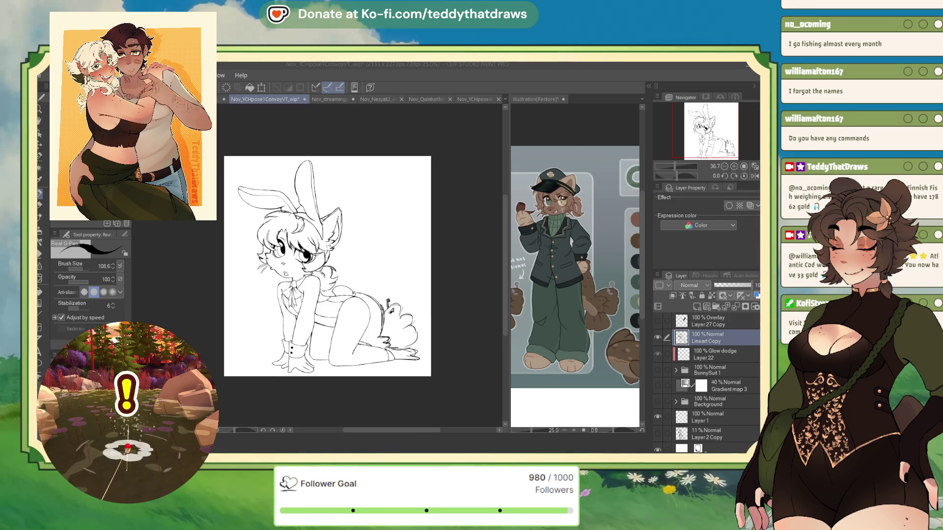
{"action": "scroll", "coordinate": [242, 238], "scroll_direction": "up", "scroll_amount": 3}
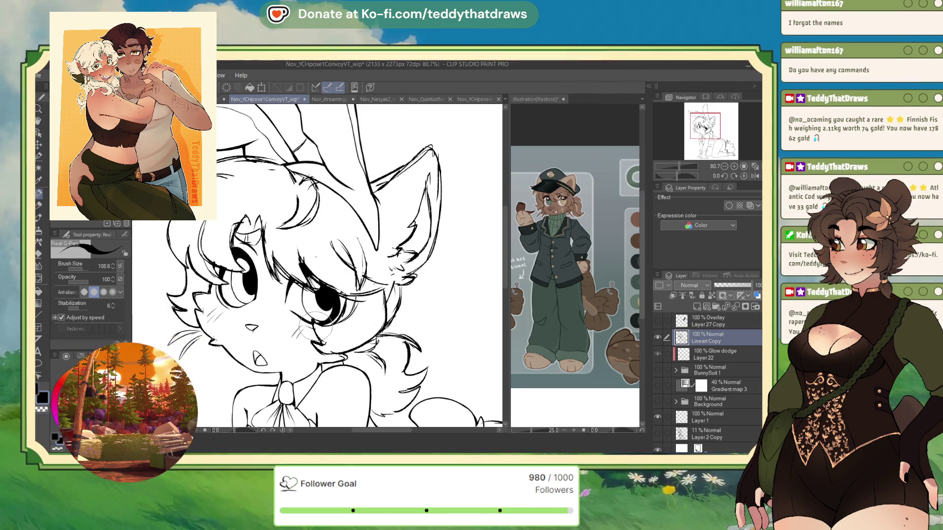
{"action": "scroll", "coordinate": [294, 339], "scroll_direction": "down", "scroll_amount": 5}
{"action": "scroll", "coordinate": [337, 205], "scroll_direction": "up", "scroll_amount": 1}
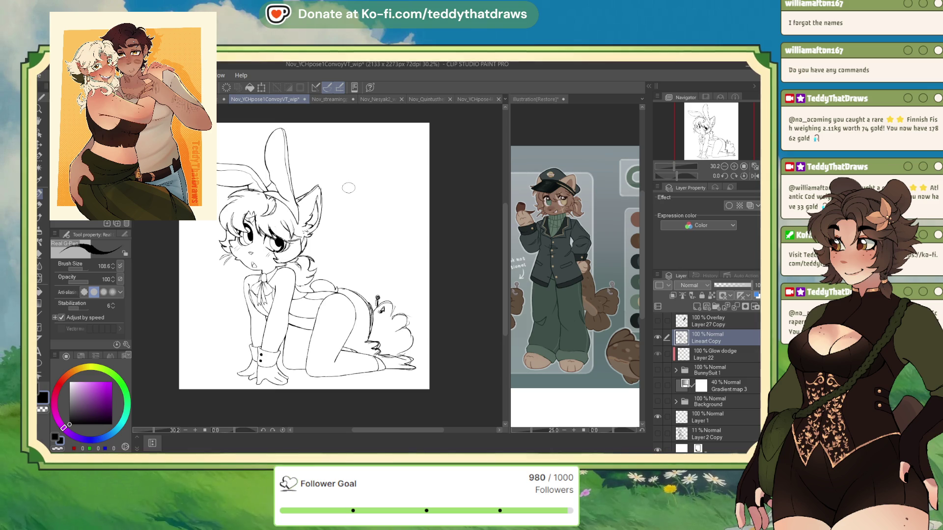
{"action": "scroll", "coordinate": [348, 187], "scroll_direction": "up", "scroll_amount": 1}
{"action": "scroll", "coordinate": [370, 206], "scroll_direction": "down", "scroll_amount": 2}
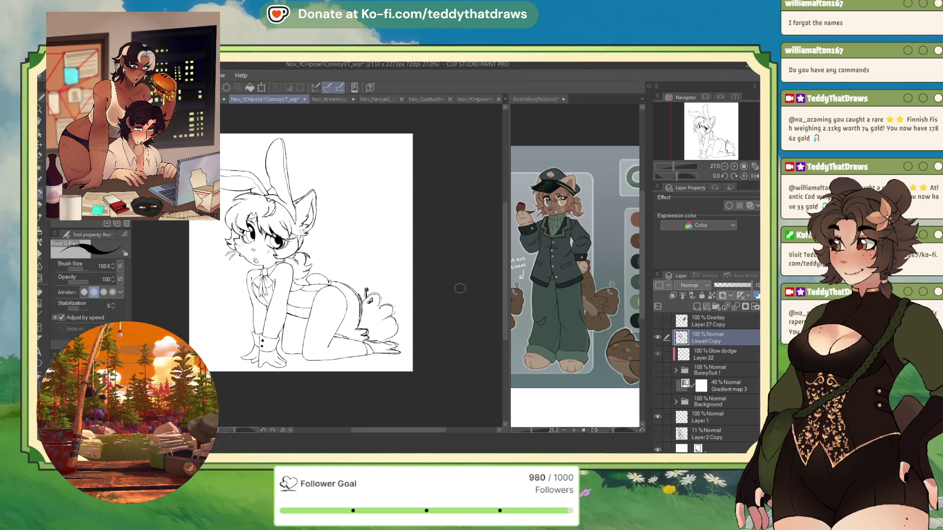
{"action": "scroll", "coordinate": [223, 267], "scroll_direction": "up", "scroll_amount": 3}
{"action": "key", "text": "ctrl+plus"}
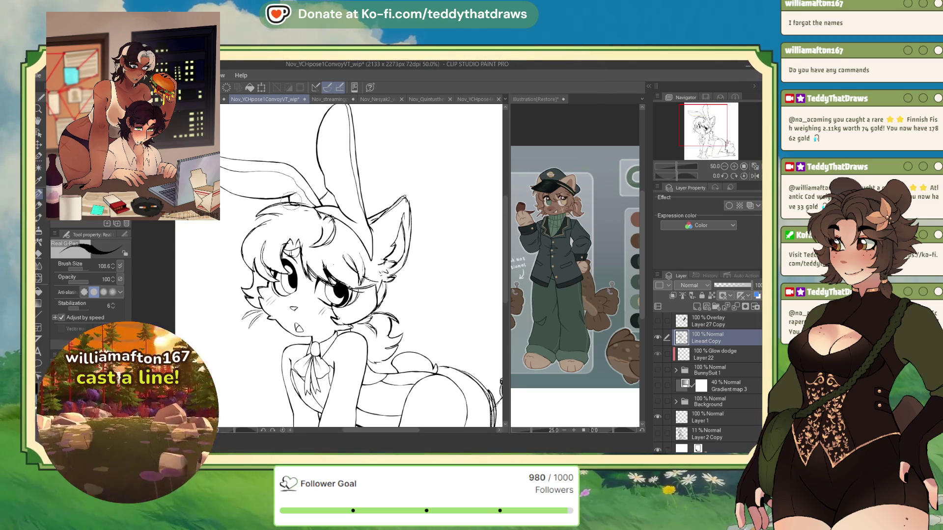
{"action": "key", "text": "ctrl+minus"}
{"action": "key", "text": "ctrl+minus"}
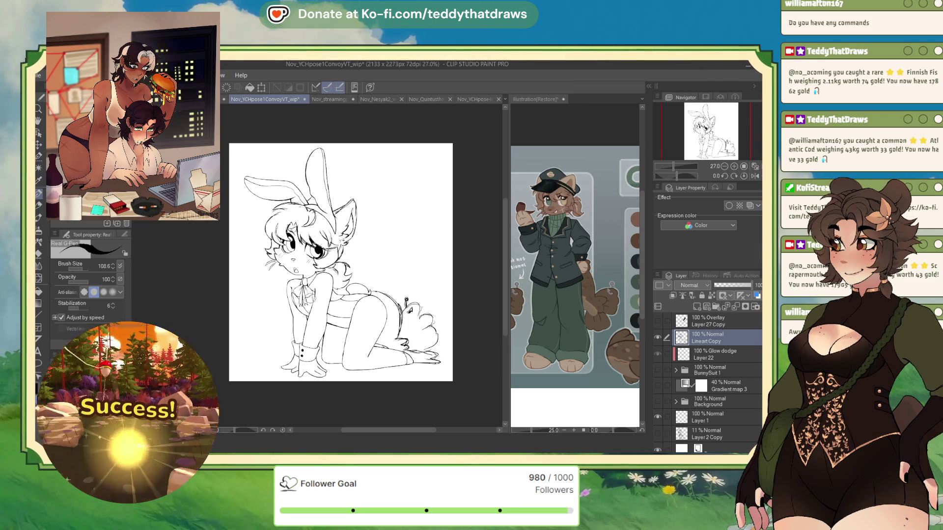
{"action": "scroll", "coordinate": [265, 278], "scroll_direction": "up", "scroll_amount": 5}
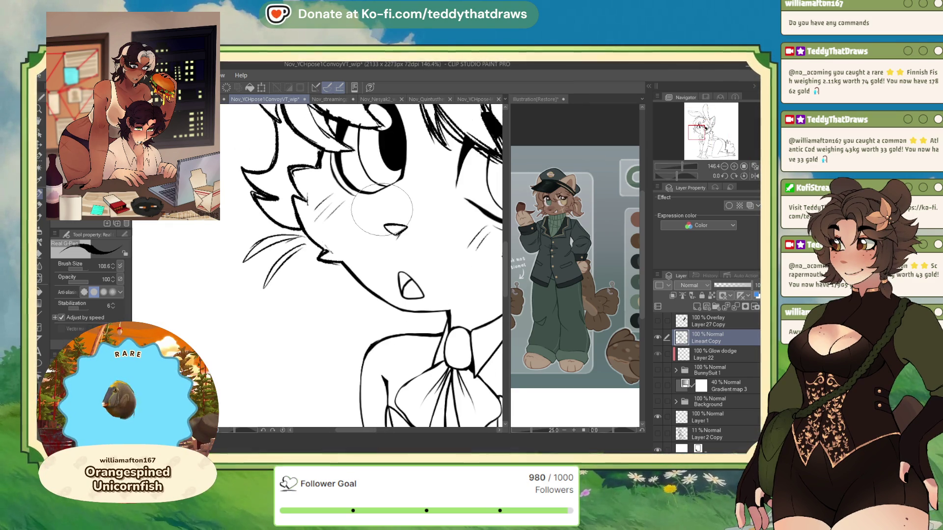
{"action": "scroll", "coordinate": [382, 209], "scroll_direction": "down", "scroll_amount": 5}
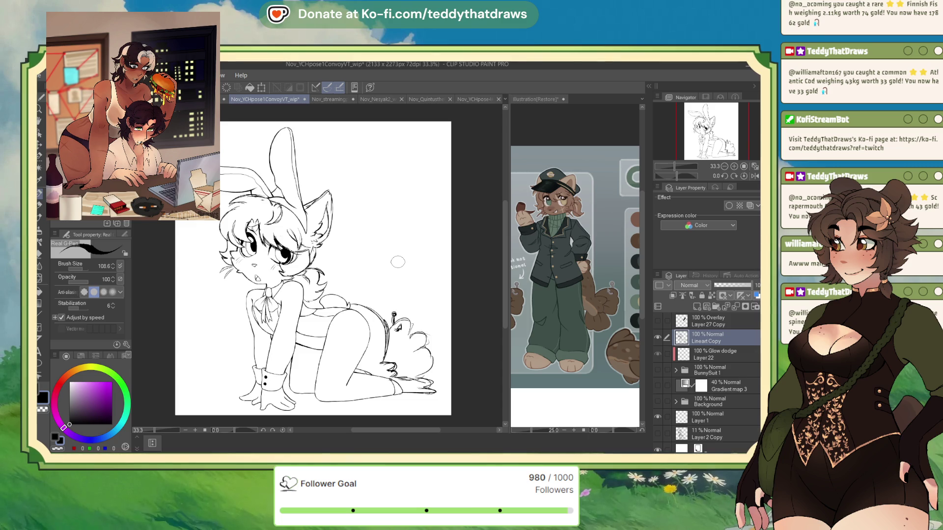
{"action": "scroll", "coordinate": [403, 262], "scroll_direction": "down", "scroll_amount": 1}
{"action": "scroll", "coordinate": [368, 297], "scroll_direction": "up", "scroll_amount": 1}
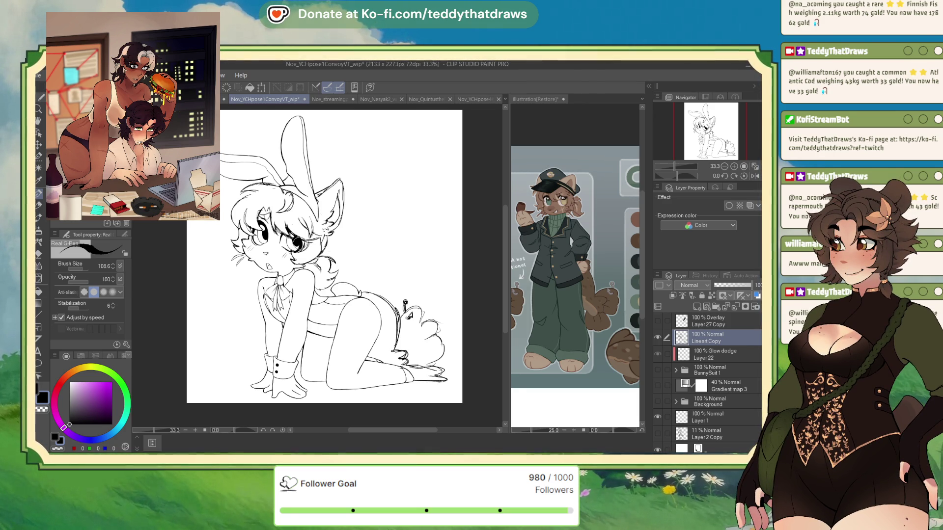
Step: Fade Lineart Copy to about 28% and show BunnySuit 1 with its Skin, Suit and eyes folders hidden
{"action": "left_click", "coordinate": [723, 285]}
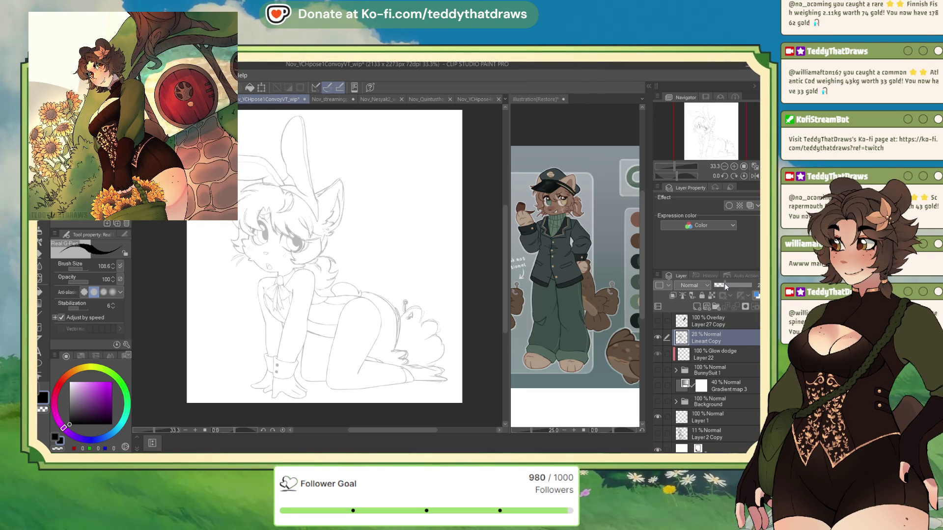
{"action": "left_click", "coordinate": [699, 376]}
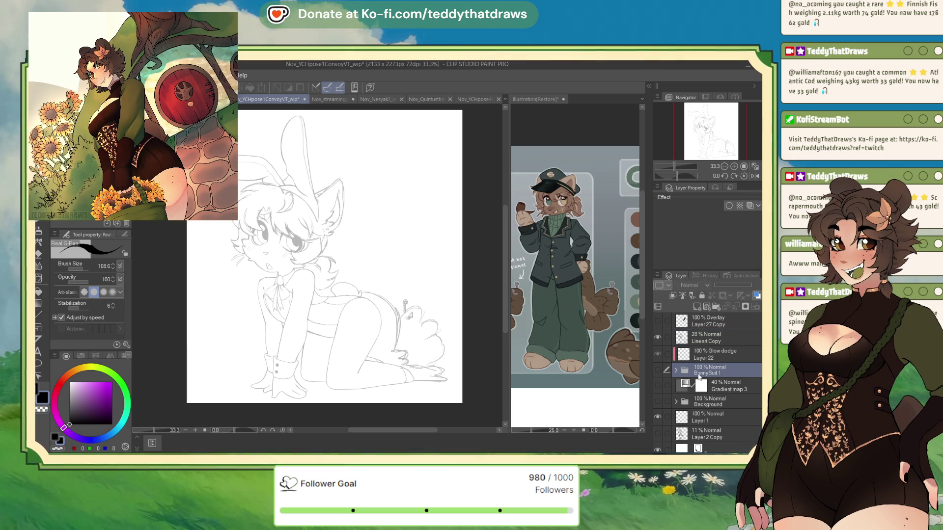
{"action": "left_click", "coordinate": [657, 369]}
{"action": "left_click", "coordinate": [675, 370]}
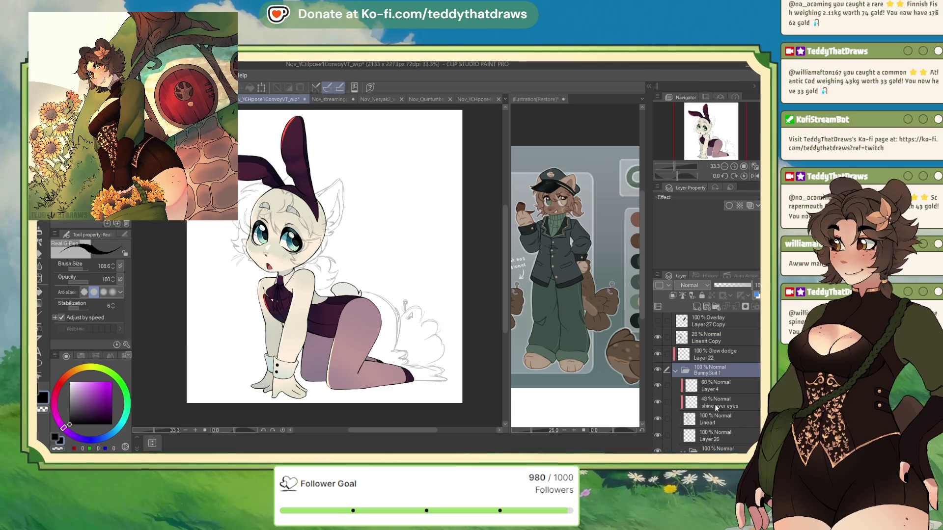
{"action": "scroll", "coordinate": [686, 316], "scroll_direction": "down", "scroll_amount": 5}
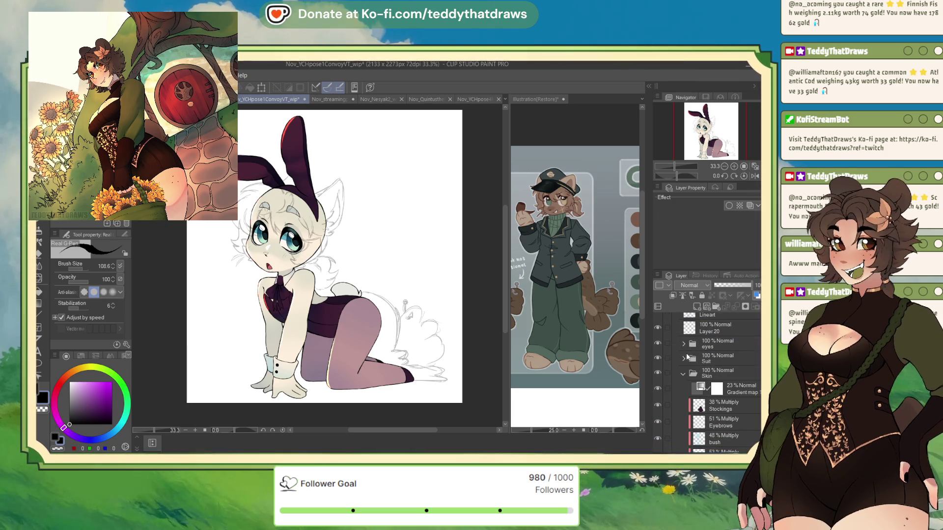
{"action": "left_click", "coordinate": [682, 374]}
{"action": "left_click_drag", "start_coordinate": [659, 373], "coordinate": [658, 344]}
{"action": "scroll", "coordinate": [712, 378], "scroll_direction": "up", "scroll_amount": 5}
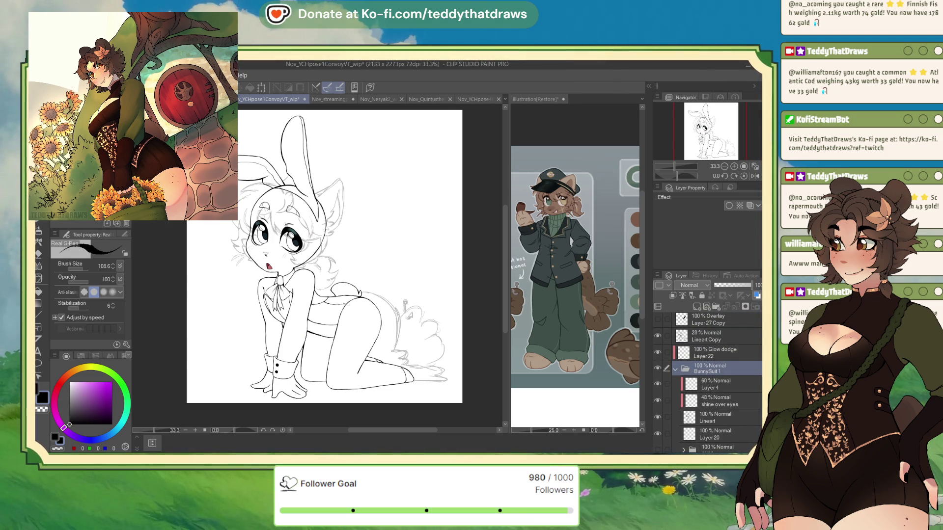
Step: Add new Layer 26 above Lineart, hide the old Lineart, and select Layer 26 for drawing
{"action": "left_click", "coordinate": [672, 295]}
{"action": "left_click", "coordinate": [657, 434]}
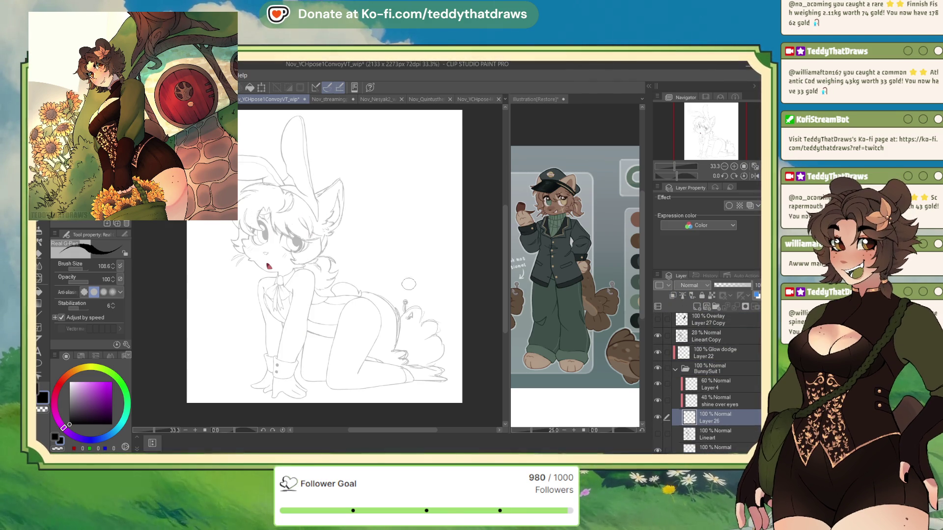
{"action": "scroll", "coordinate": [721, 394], "scroll_direction": "down", "scroll_amount": 2}
{"action": "left_click", "coordinate": [706, 397]}
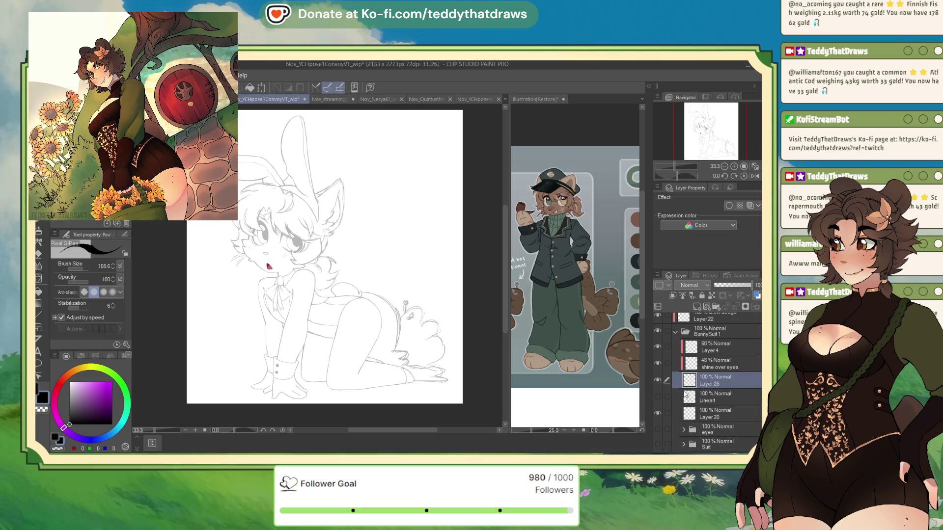
{"action": "left_click", "coordinate": [704, 384]}
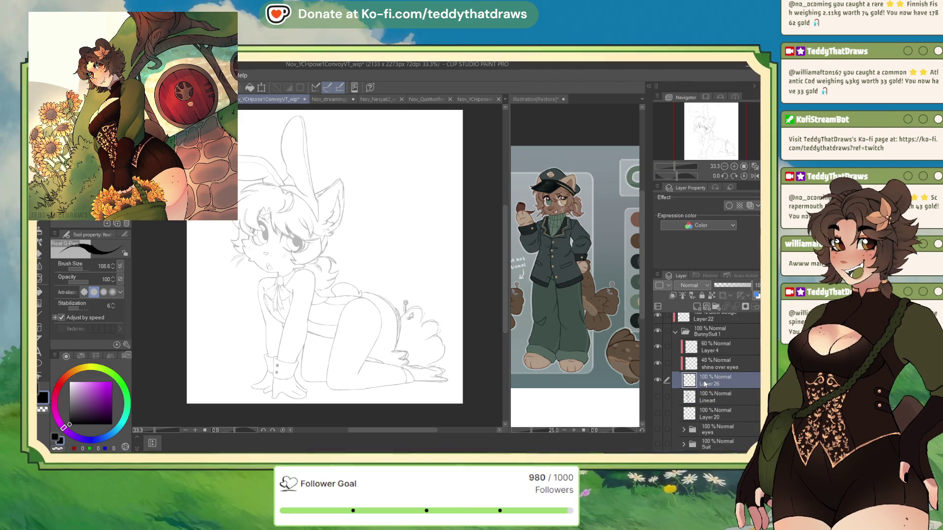
Step: With the G-pen, ink the fringe and several hair strands over the eye on Layer 26
{"action": "left_click", "coordinate": [74, 147]}
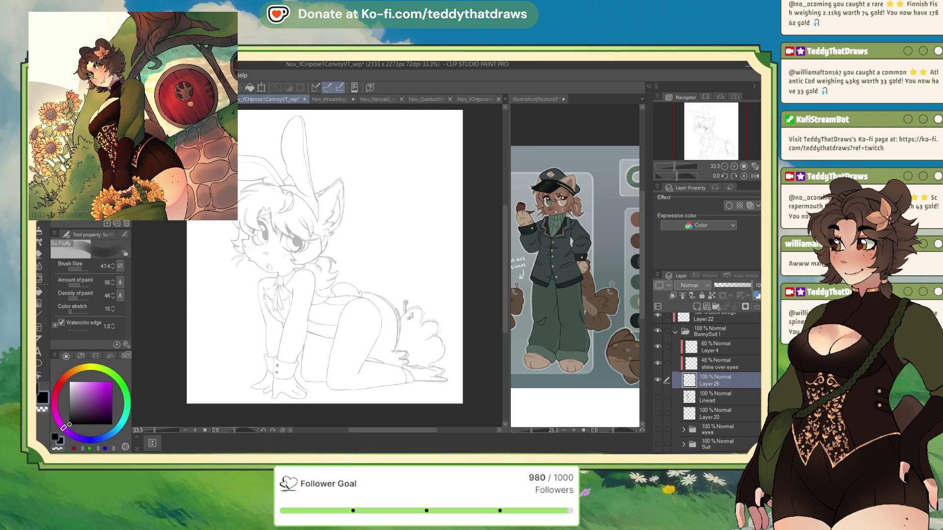
{"action": "scroll", "coordinate": [177, 115], "scroll_direction": "up", "scroll_amount": 2}
{"action": "scroll", "coordinate": [306, 295], "scroll_direction": "up", "scroll_amount": 2}
{"action": "scroll", "coordinate": [442, 392], "scroll_direction": "up", "scroll_amount": 2}
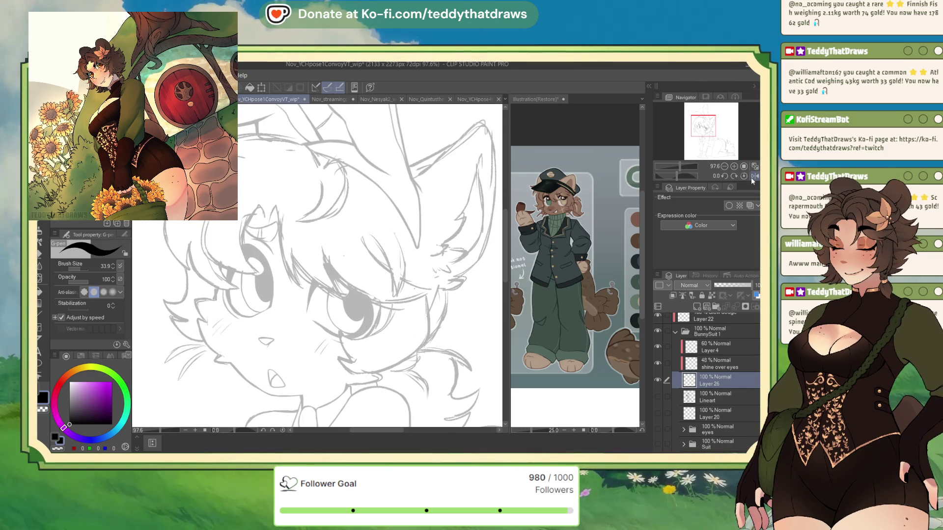
{"action": "left_click_drag", "start_coordinate": [270, 213], "coordinate": [276, 205]}
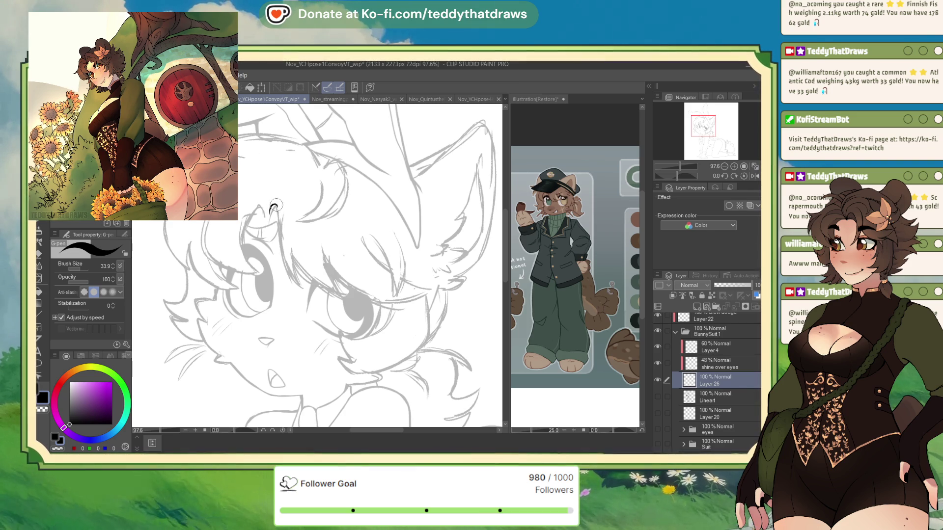
{"action": "left_click_drag", "start_coordinate": [274, 205], "coordinate": [277, 239]}
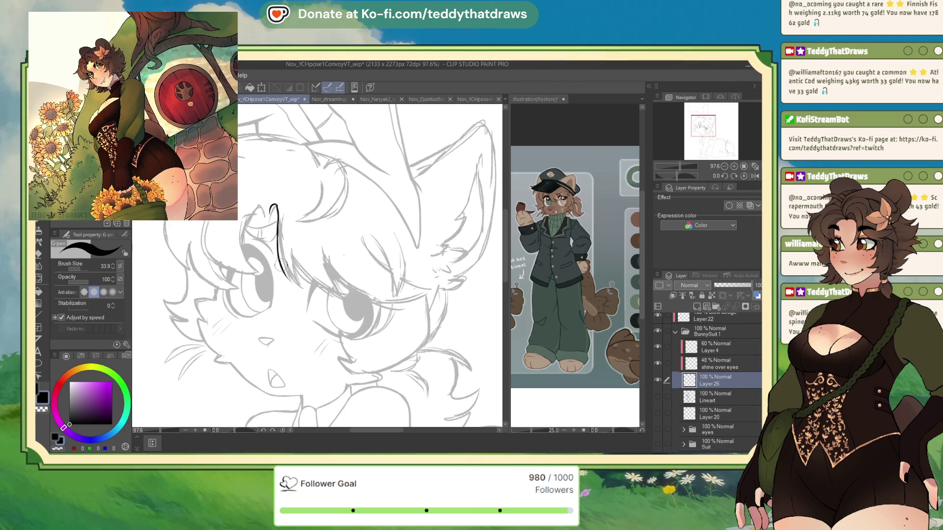
{"action": "mouse_move", "coordinate": [286, 281]}
{"action": "left_mouse_down"}
{"action": "mouse_move", "coordinate": [303, 289]}
{"action": "mouse_move", "coordinate": [290, 252]}
{"action": "left_mouse_up"}
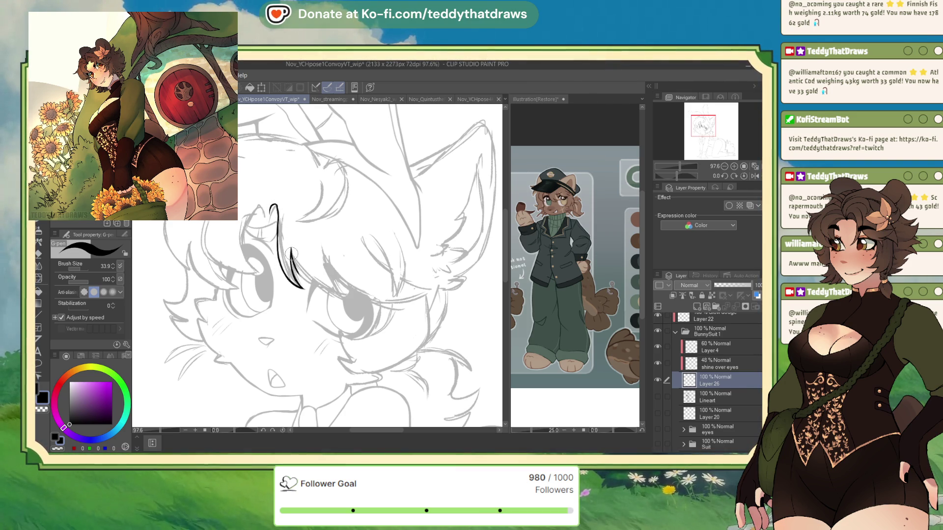
{"action": "left_click_drag", "start_coordinate": [301, 288], "coordinate": [343, 294]}
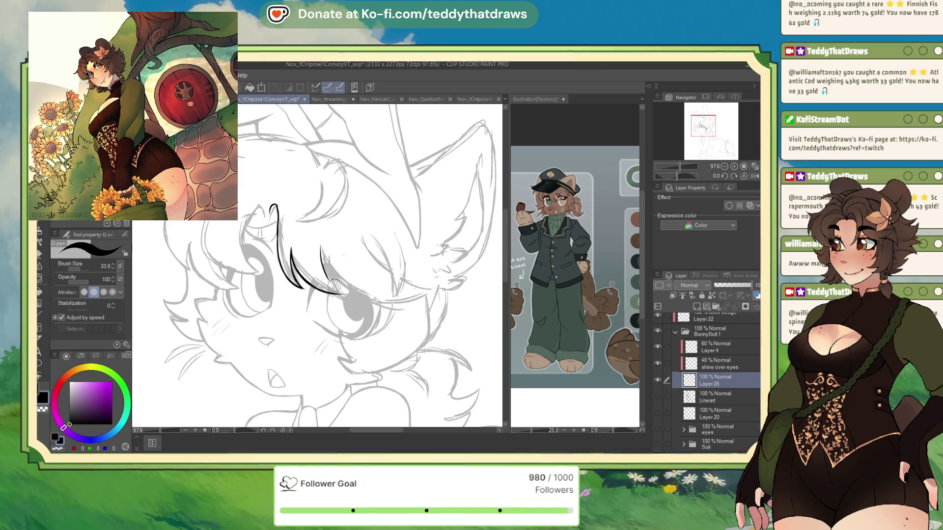
{"action": "left_click_drag", "start_coordinate": [320, 246], "coordinate": [337, 290]}
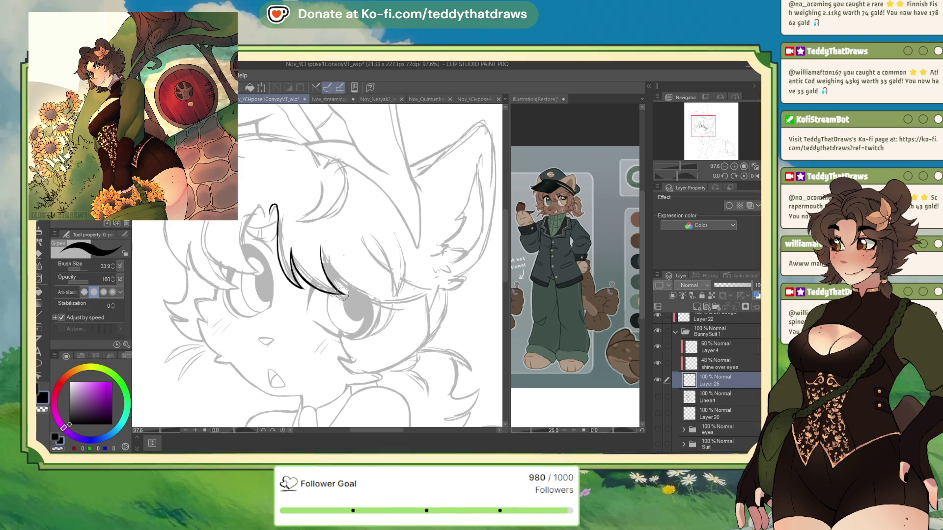
{"action": "left_click_drag", "start_coordinate": [320, 250], "coordinate": [361, 293]}
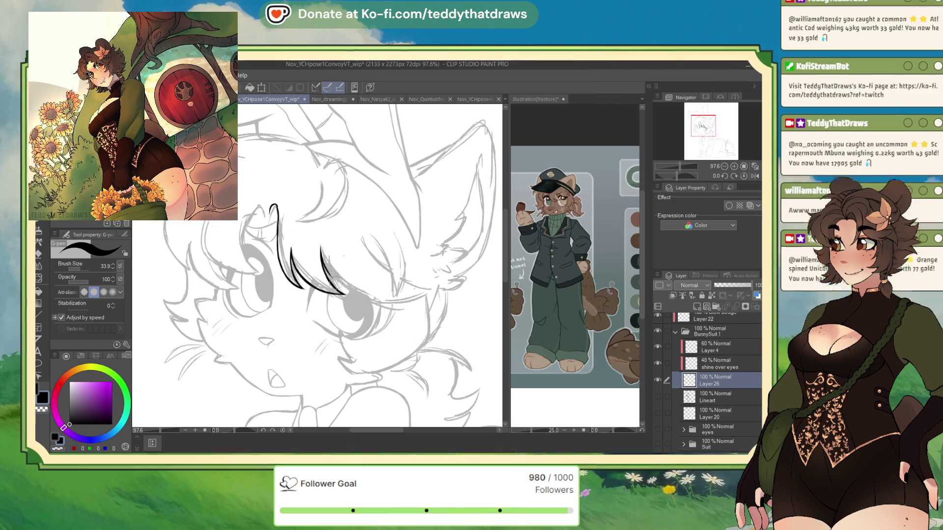
Step: On a tilted view, draw a strand to the eyelash, then upright the view and ink an eye-outline stroke
{"action": "left_click", "coordinate": [734, 175]}
{"action": "left_click", "coordinate": [734, 175]}
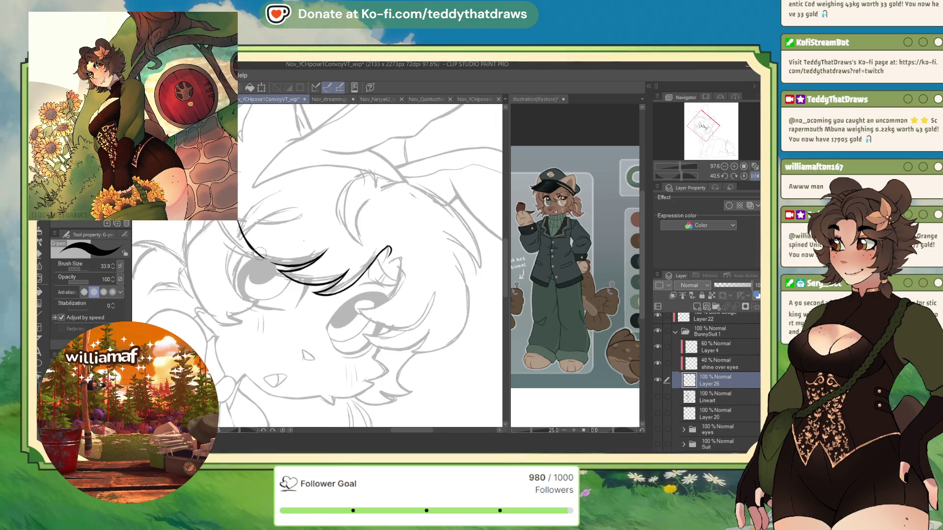
{"action": "left_click_drag", "start_coordinate": [239, 222], "coordinate": [253, 250]}
{"action": "key", "text": "ctrl+@"}
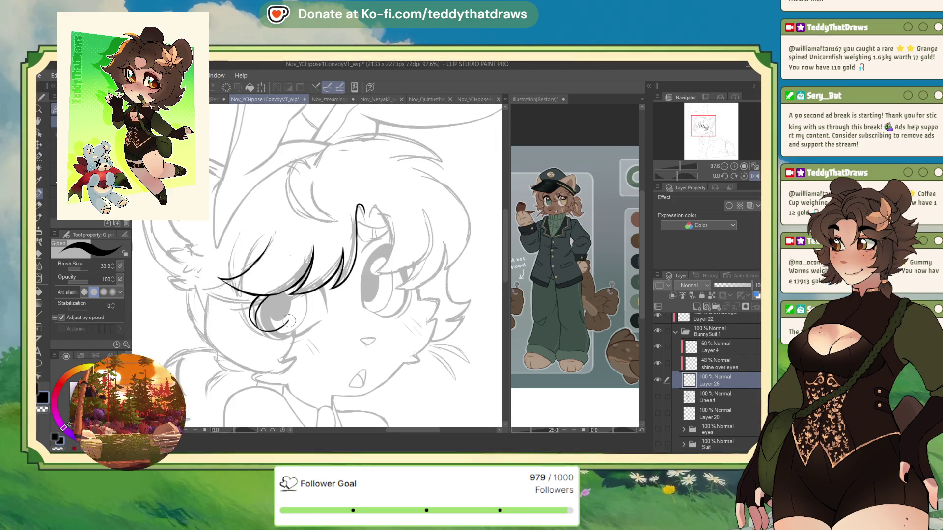
{"action": "left_click_drag", "start_coordinate": [267, 295], "coordinate": [278, 360]}
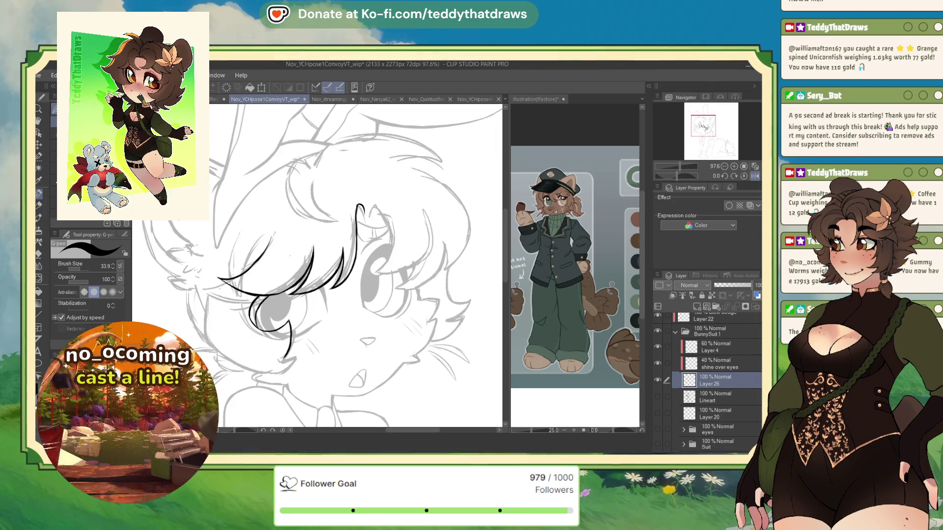
{"action": "scroll", "coordinate": [709, 354], "scroll_direction": "up", "scroll_amount": 2}
{"action": "left_click", "coordinate": [709, 338]}
Step: Lower Lineart Copy opacity to 16%, reselect Layer 26, and mirror the canvas view horizontally
{"action": "left_click_drag", "start_coordinate": [720, 290], "coordinate": [715, 290]}
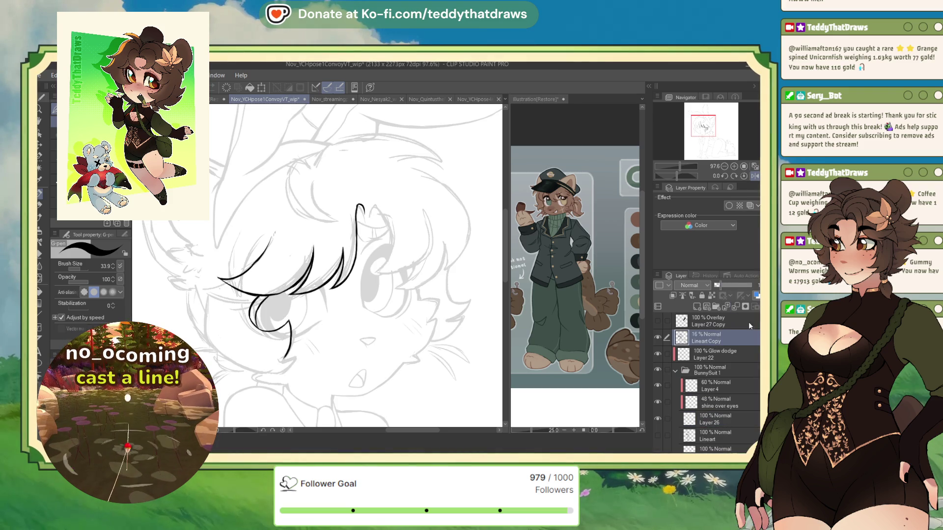
{"action": "scroll", "coordinate": [748, 322], "scroll_direction": "down", "scroll_amount": 5}
{"action": "scroll", "coordinate": [710, 390], "scroll_direction": "up", "scroll_amount": 3}
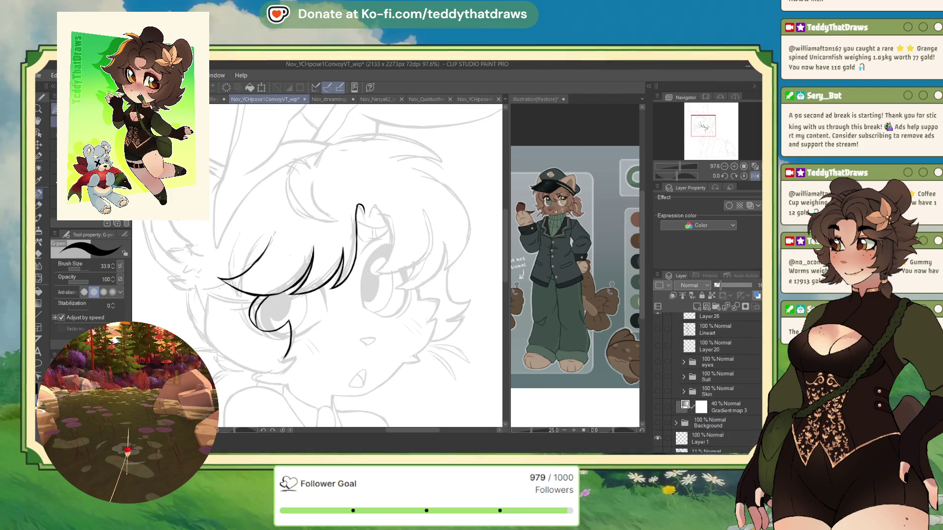
{"action": "left_click", "coordinate": [710, 373]}
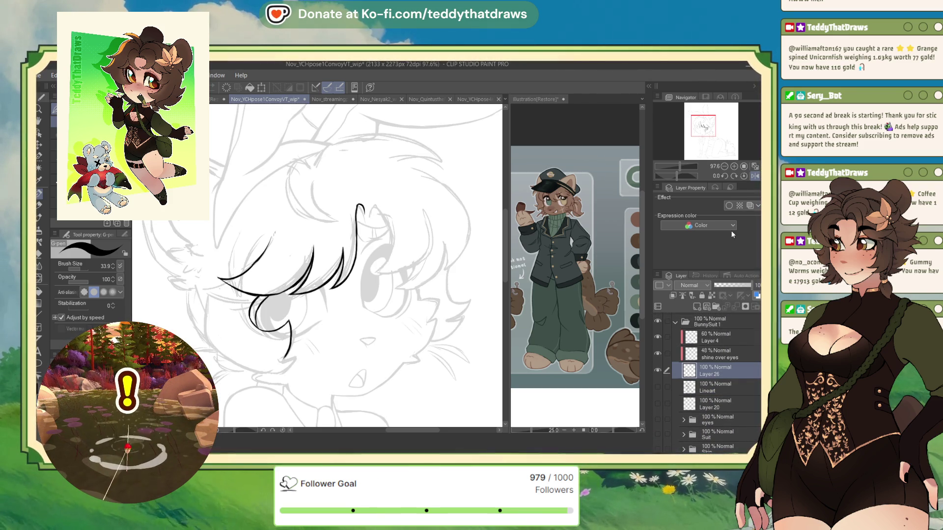
{"action": "left_click", "coordinate": [755, 176]}
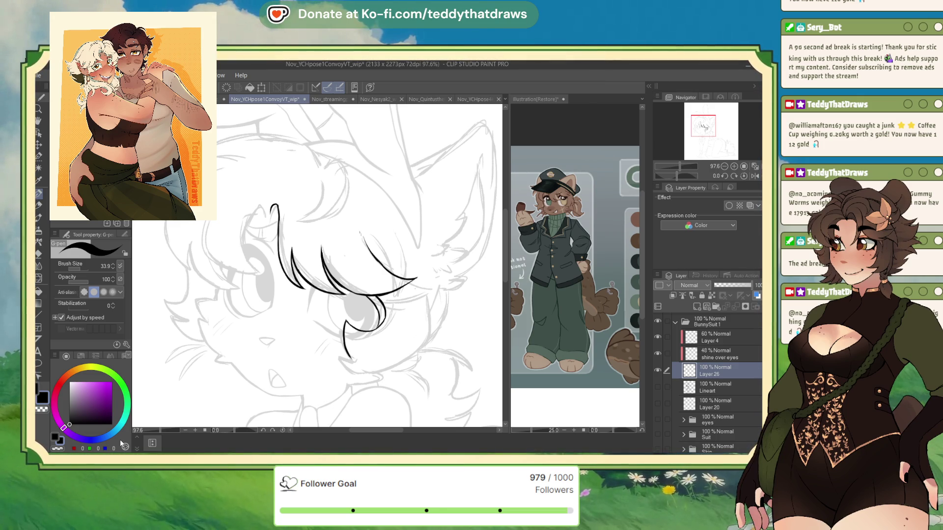
Step: Unmirror the view and draw new fringe strands over the eye, including a long curving strand
{"action": "scroll", "coordinate": [717, 137], "scroll_direction": "down", "scroll_amount": 3}
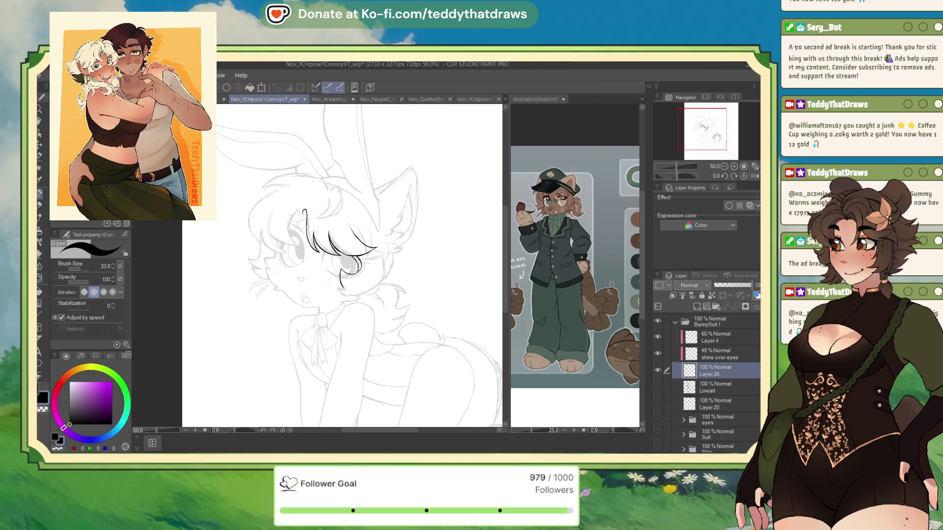
{"action": "scroll", "coordinate": [358, 187], "scroll_direction": "down", "scroll_amount": 2}
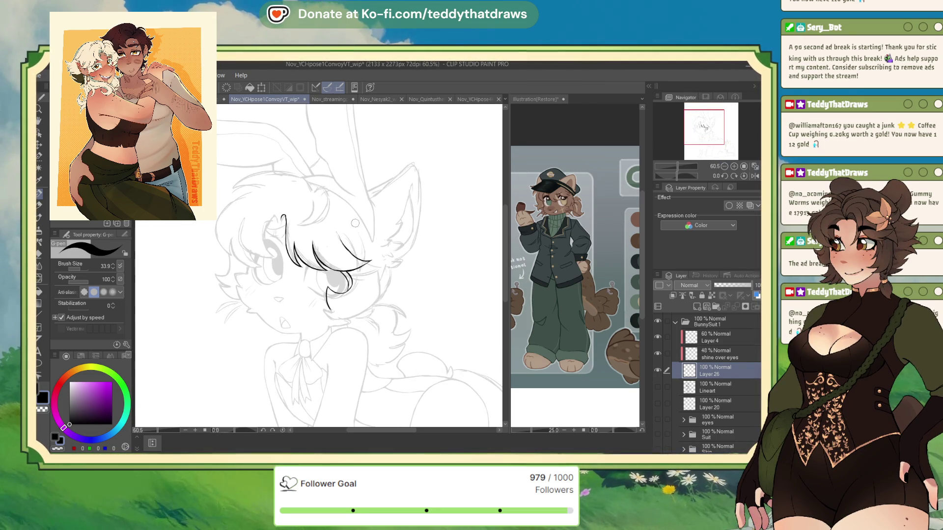
{"action": "scroll", "coordinate": [322, 223], "scroll_direction": "up", "scroll_amount": 2}
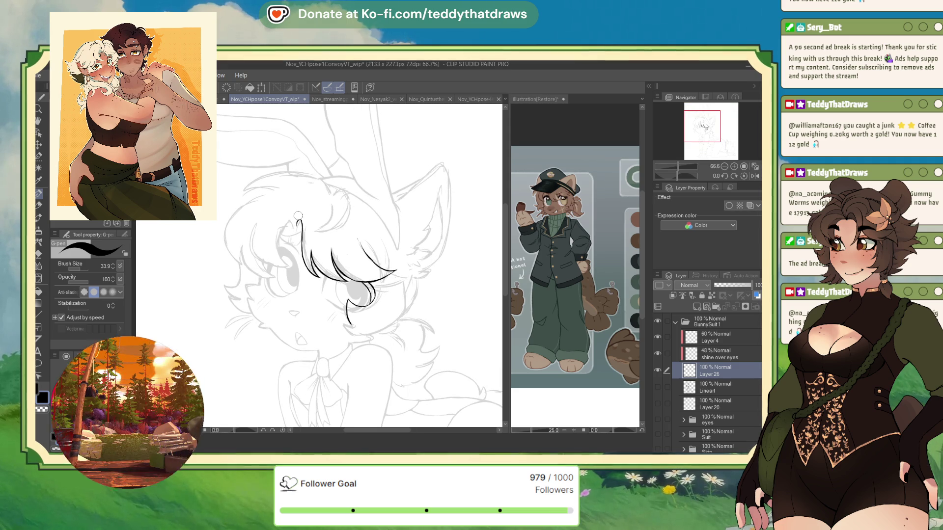
{"action": "scroll", "coordinate": [353, 188], "scroll_direction": "down", "scroll_amount": 2}
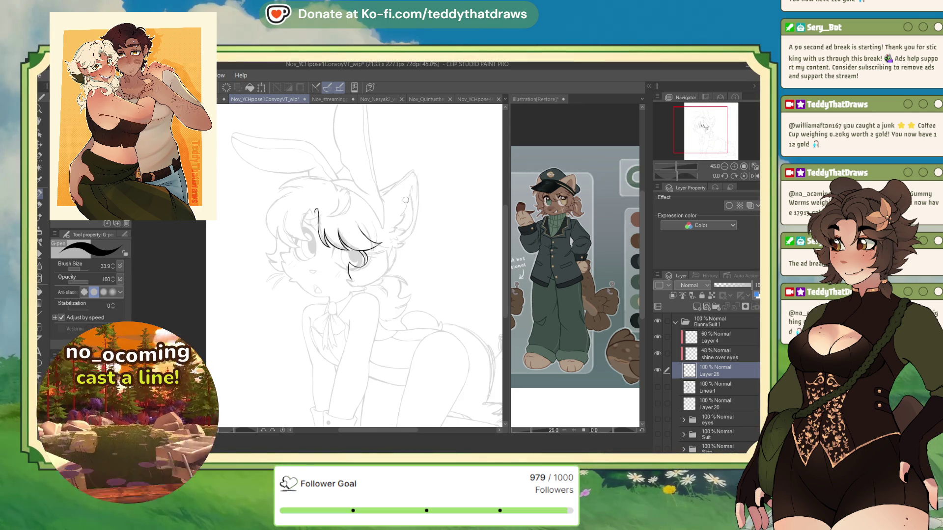
{"action": "scroll", "coordinate": [354, 224], "scroll_direction": "up", "scroll_amount": 5}
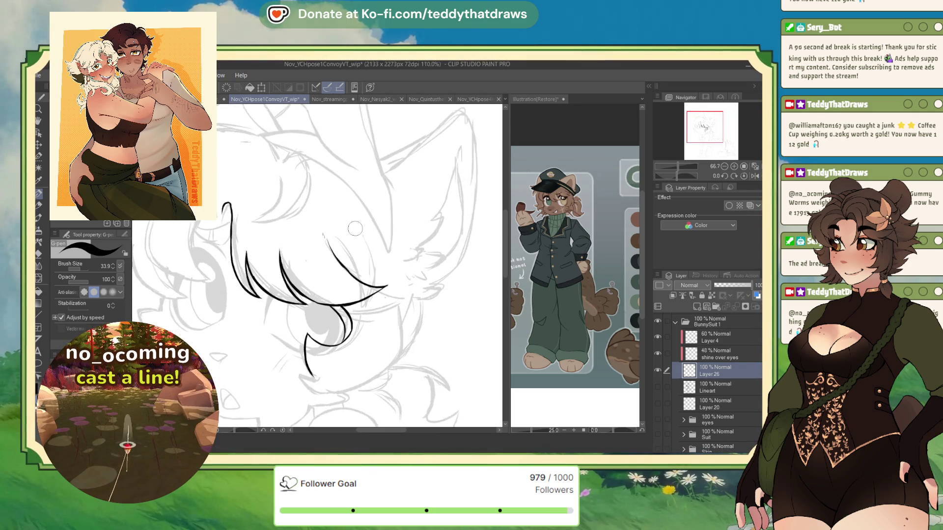
{"action": "key", "text": "h"}
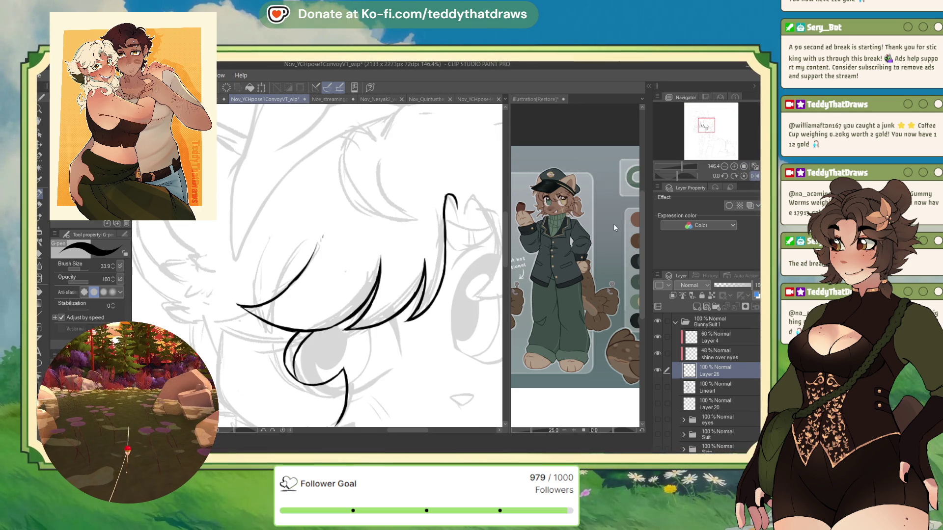
{"action": "mouse_move", "coordinate": [314, 240]}
{"action": "left_mouse_down"}
{"action": "mouse_move", "coordinate": [287, 268]}
{"action": "mouse_move", "coordinate": [287, 306]}
{"action": "left_mouse_up"}
{"action": "mouse_move", "coordinate": [252, 254]}
{"action": "left_mouse_down"}
{"action": "mouse_move", "coordinate": [264, 302]}
{"action": "mouse_move", "coordinate": [287, 314]}
{"action": "mouse_move", "coordinate": [271, 308]}
{"action": "left_mouse_up"}
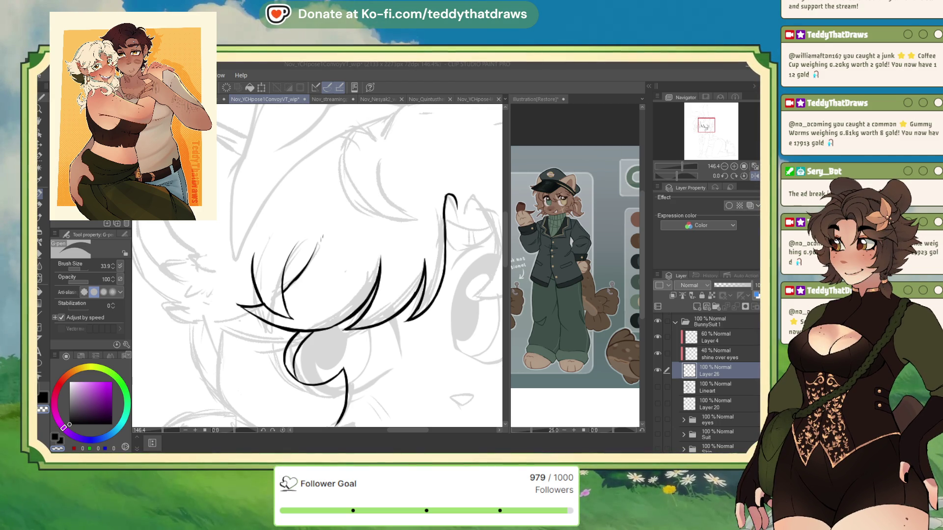
Step: Thicken the left hair strand and extend another strand down to the lower hair line
{"action": "left_click", "coordinate": [70, 438]}
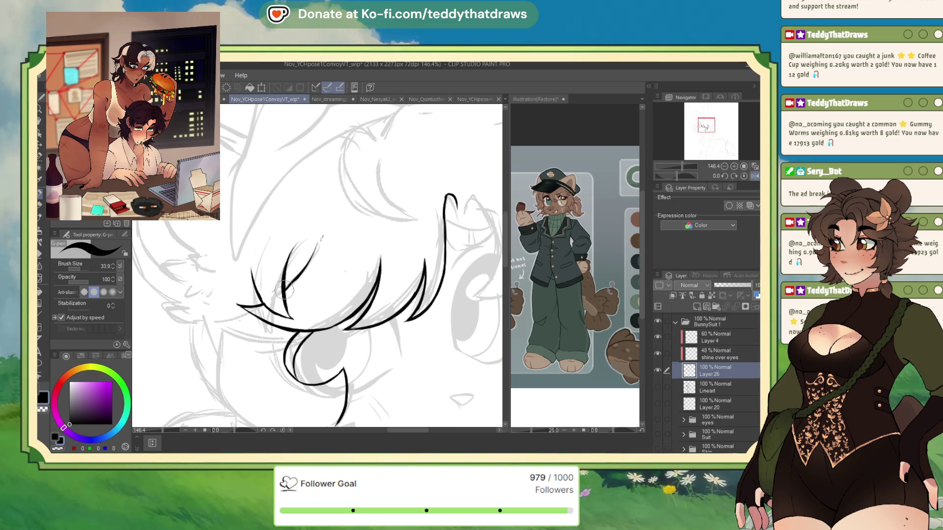
{"action": "left_click_drag", "start_coordinate": [290, 314], "coordinate": [283, 267]}
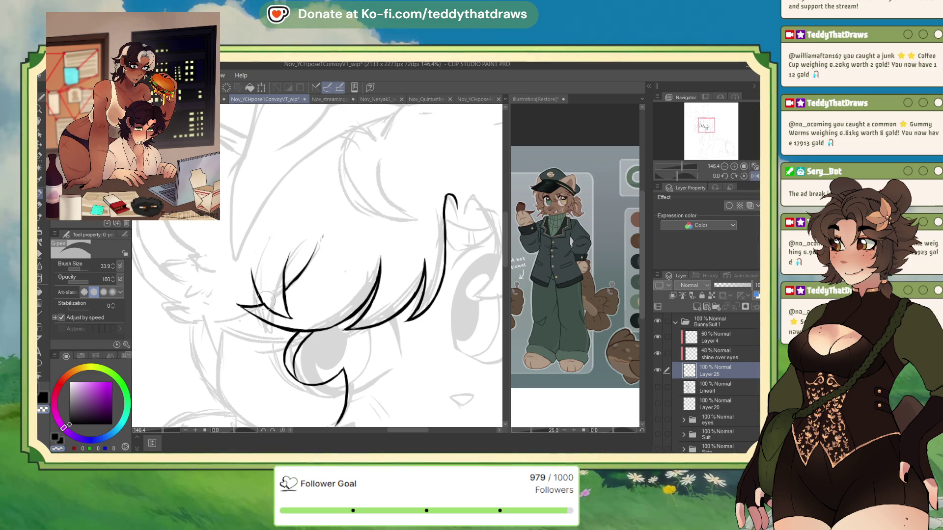
{"action": "left_click_drag", "start_coordinate": [252, 270], "coordinate": [265, 306]}
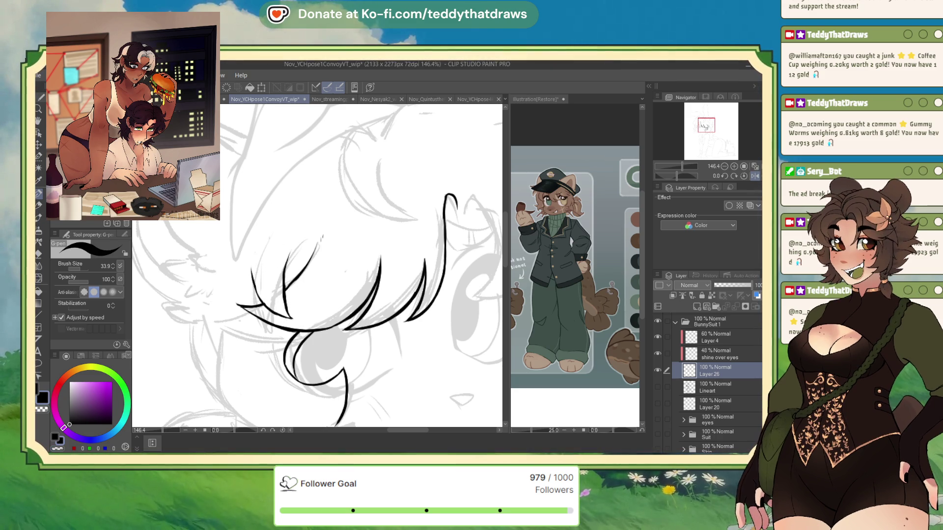
{"action": "left_click_drag", "start_coordinate": [251, 269], "coordinate": [268, 311]}
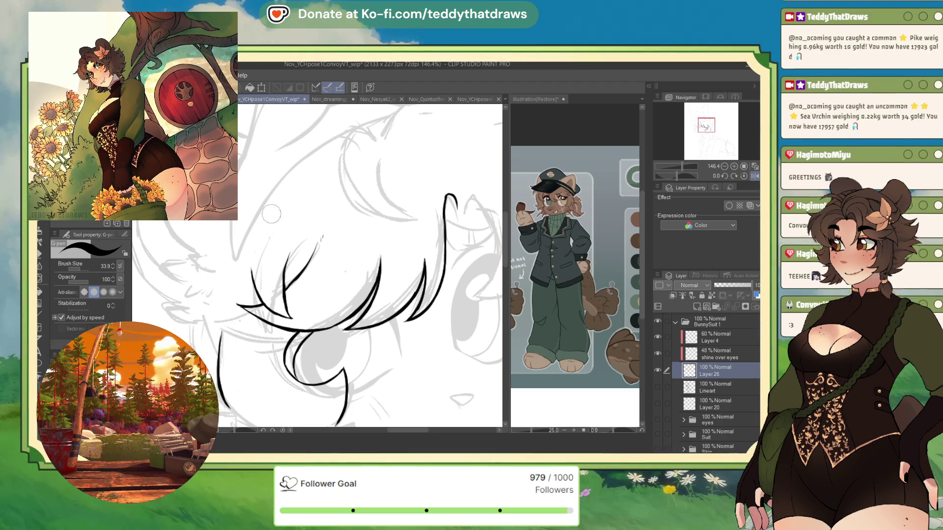
Step: At about 63° rotation, ink the eye's left corner, erase stray ink, and fill it as a solid wedge
{"action": "scroll", "coordinate": [223, 386], "scroll_direction": "up", "scroll_amount": 2}
{"action": "left_click_drag", "start_coordinate": [676, 176], "coordinate": [684, 178]}
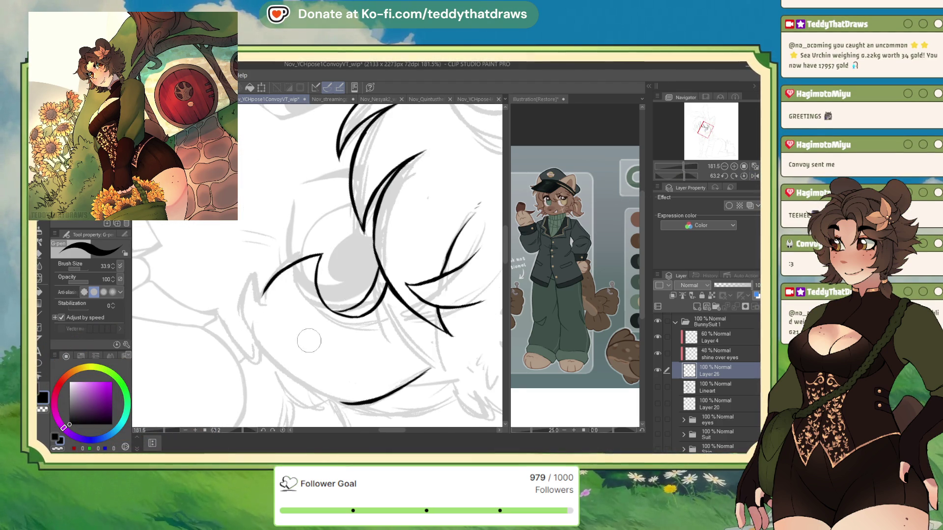
{"action": "mouse_move", "coordinate": [252, 290]}
{"action": "left_mouse_down"}
{"action": "mouse_move", "coordinate": [265, 267]}
{"action": "mouse_move", "coordinate": [263, 295]}
{"action": "mouse_move", "coordinate": [251, 276]}
{"action": "mouse_move", "coordinate": [258, 360]}
{"action": "mouse_move", "coordinate": [324, 398]}
{"action": "left_mouse_up"}
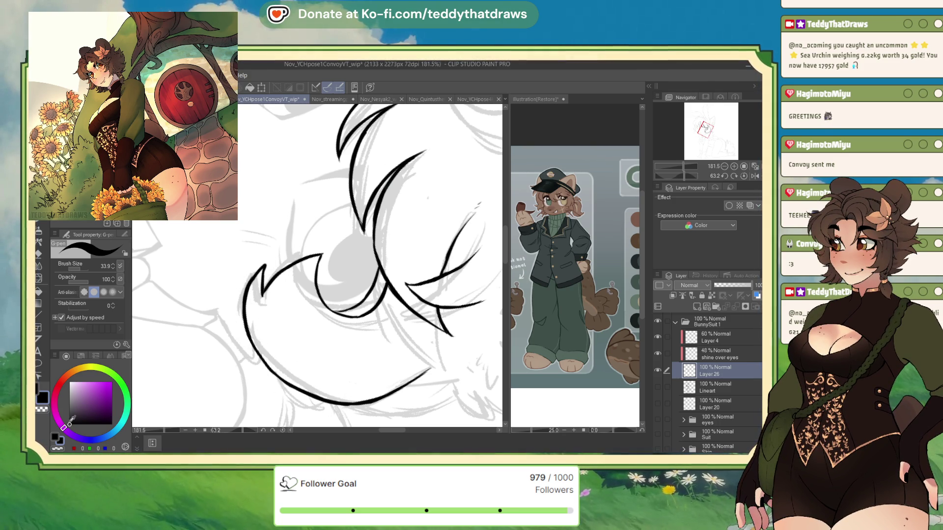
{"action": "left_click", "coordinate": [61, 444]}
{"action": "left_click_drag", "start_coordinate": [265, 262], "coordinate": [268, 277]}
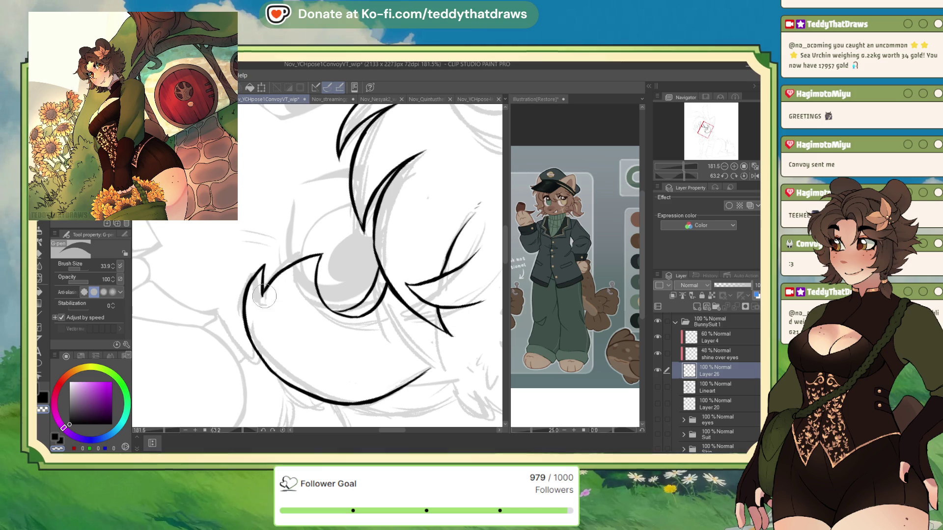
{"action": "key", "text": "c"}
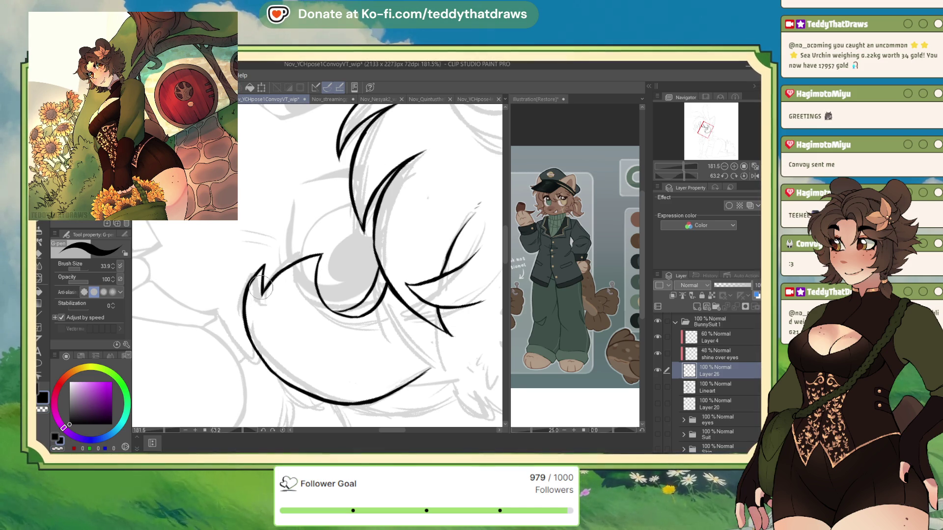
{"action": "left_click_drag", "start_coordinate": [266, 289], "coordinate": [263, 278]}
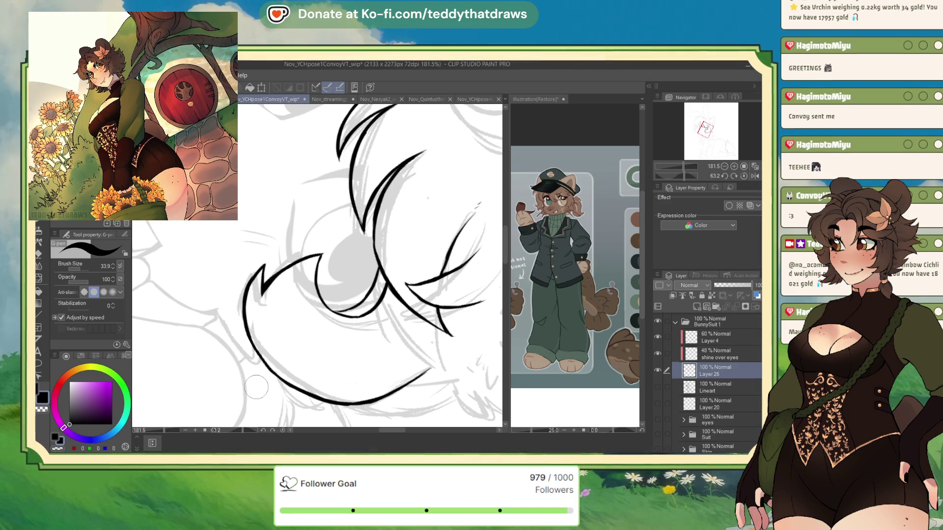
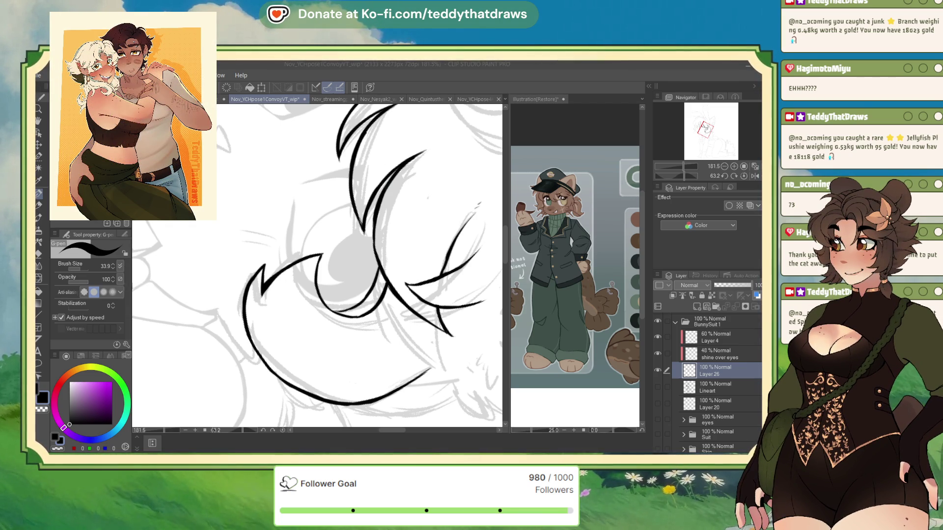
Step: Zoom the view out from 181.5% to about 66% to show the head and ears around the inked eye
{"action": "left_click", "coordinate": [363, 329]}
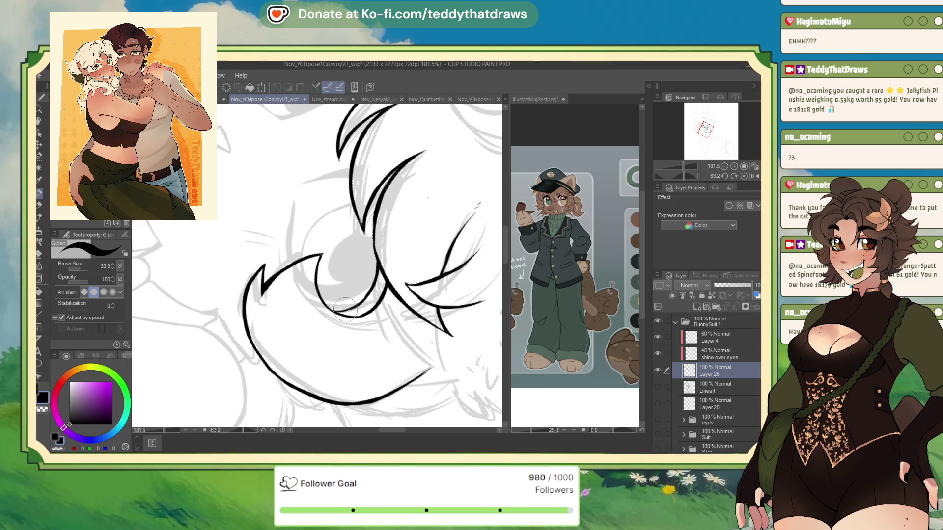
{"action": "scroll", "coordinate": [314, 275], "scroll_direction": "down", "scroll_amount": 5}
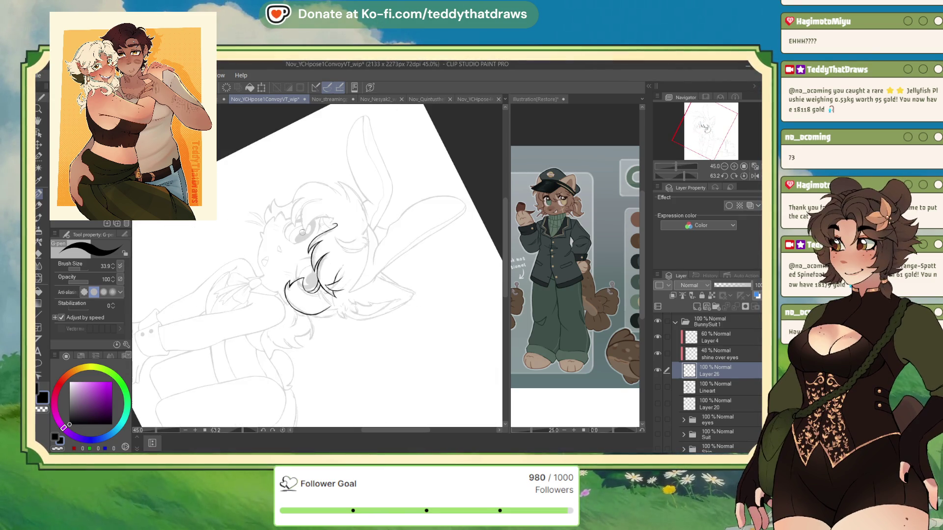
{"action": "scroll", "coordinate": [265, 197], "scroll_direction": "up", "scroll_amount": 3}
{"action": "scroll", "coordinate": [251, 172], "scroll_direction": "down", "scroll_amount": 2}
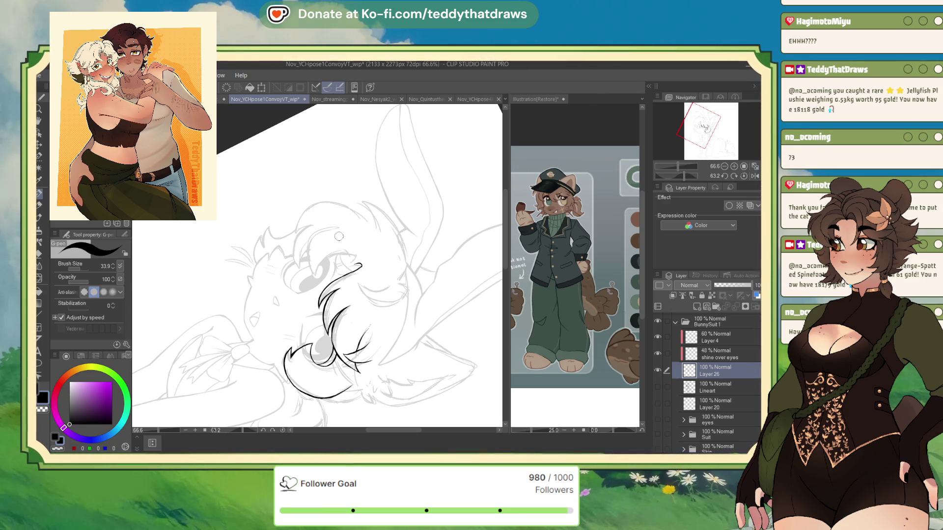
{"action": "scroll", "coordinate": [338, 227], "scroll_direction": "down", "scroll_amount": 1}
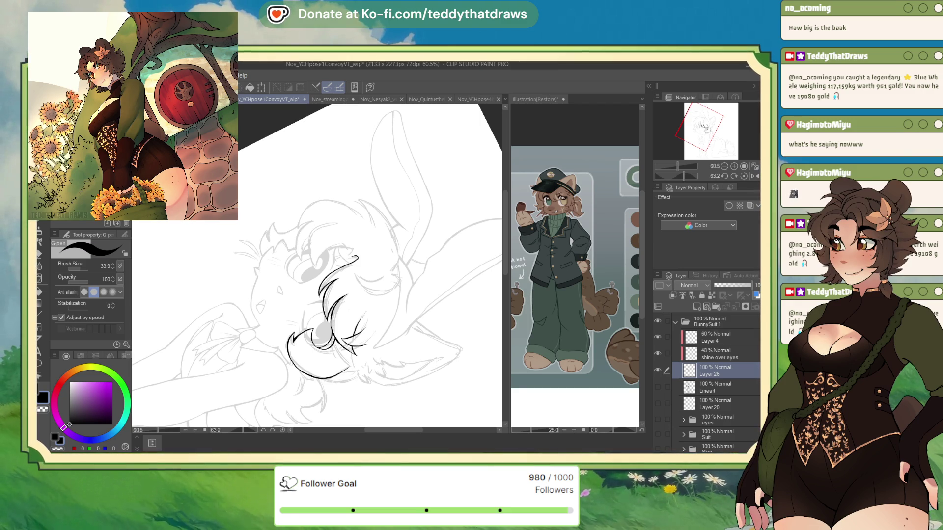
Step: Flip and straighten the view, then ink a small arched line near the eye
{"action": "scroll", "coordinate": [241, 215], "scroll_direction": "up", "scroll_amount": 5}
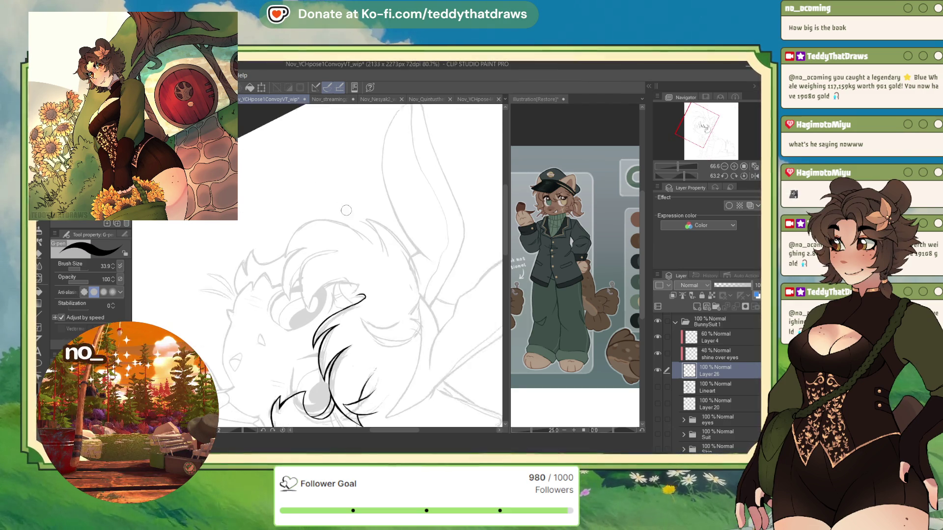
{"action": "left_click", "coordinate": [754, 176]}
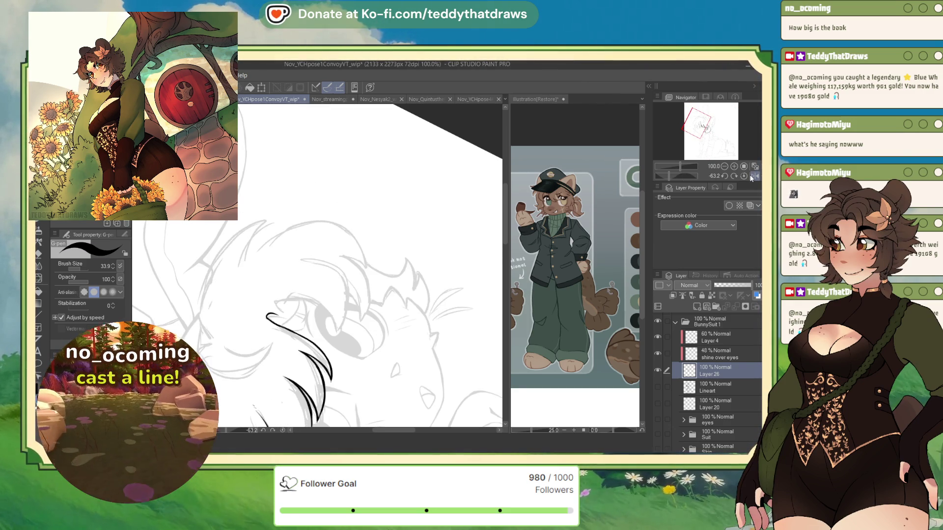
{"action": "left_click", "coordinate": [743, 176]}
{"action": "left_click_drag", "start_coordinate": [262, 256], "coordinate": [273, 252]}
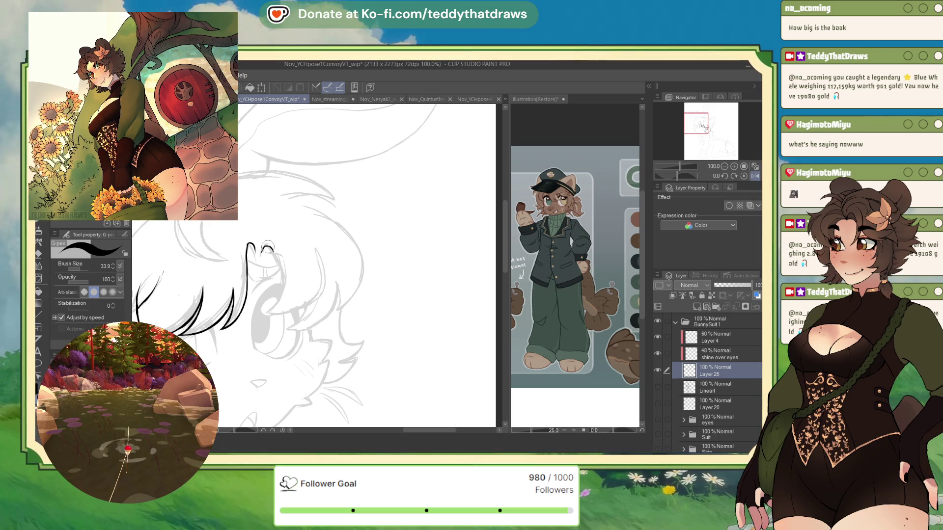
Step: Ink two fringe strands falling over the eye and hide Layer 4
{"action": "left_click", "coordinate": [754, 176]}
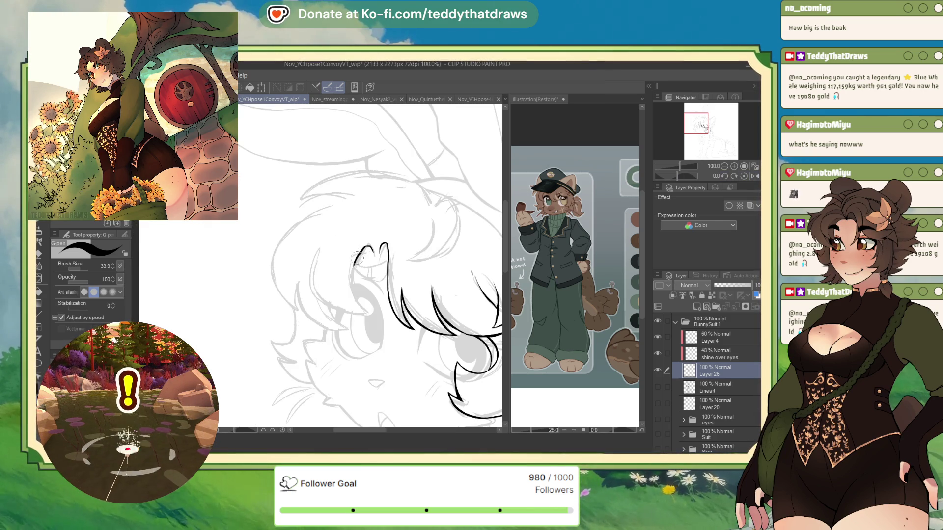
{"action": "left_click_drag", "start_coordinate": [351, 295], "coordinate": [353, 275]}
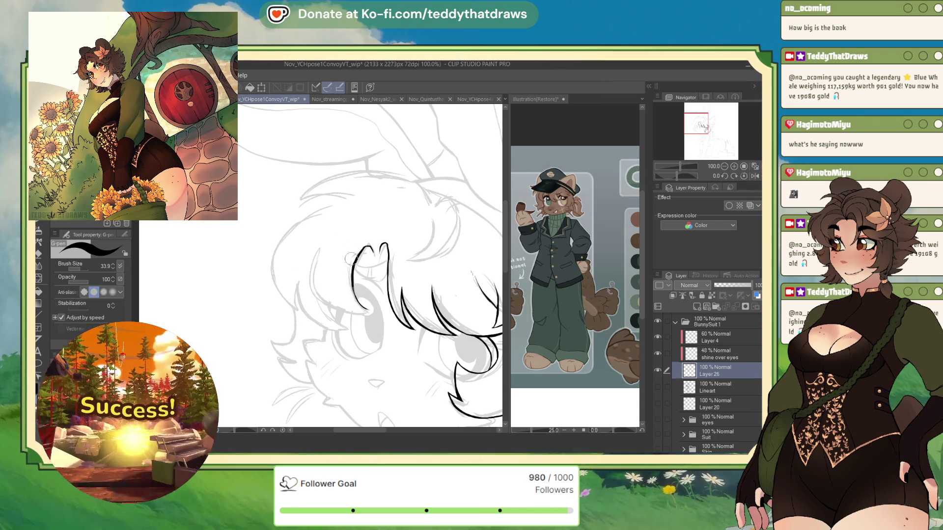
{"action": "left_click", "coordinate": [658, 337]}
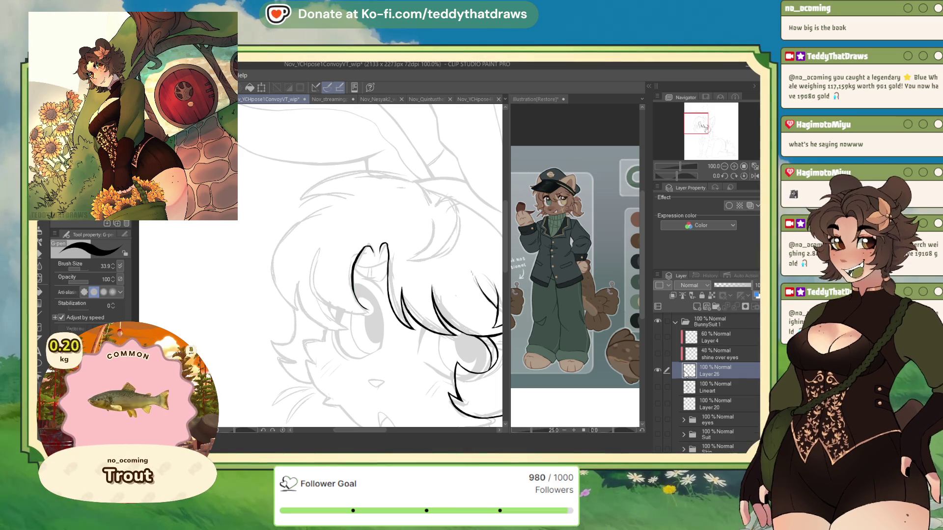
{"action": "mouse_move", "coordinate": [304, 261]}
{"action": "left_mouse_down"}
{"action": "mouse_move", "coordinate": [310, 293]}
{"action": "mouse_move", "coordinate": [375, 309]}
{"action": "left_mouse_up"}
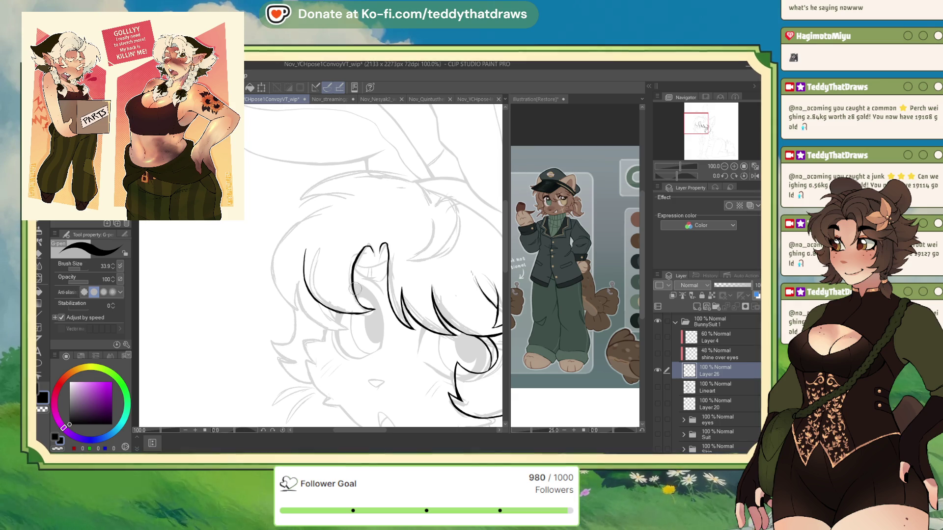
{"action": "left_click_drag", "start_coordinate": [355, 275], "coordinate": [365, 308]}
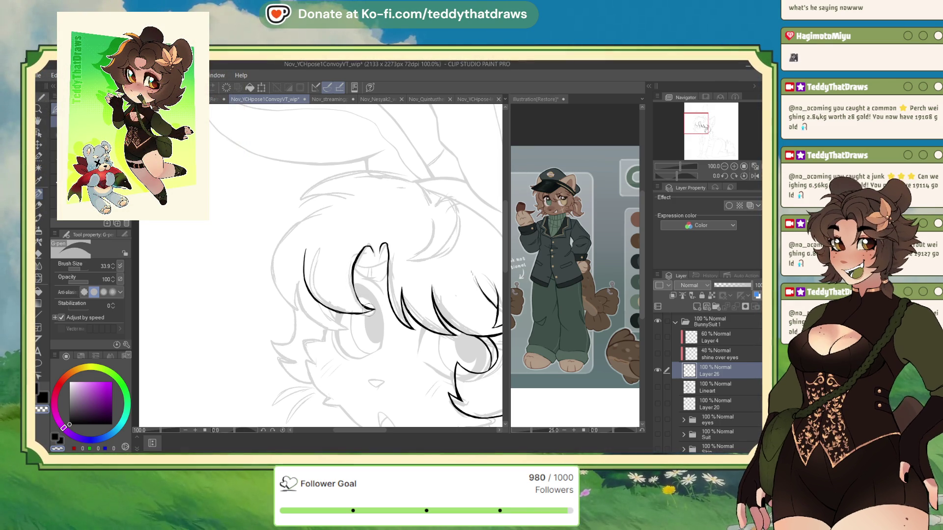
{"action": "left_click_drag", "start_coordinate": [367, 309], "coordinate": [649, 184]}
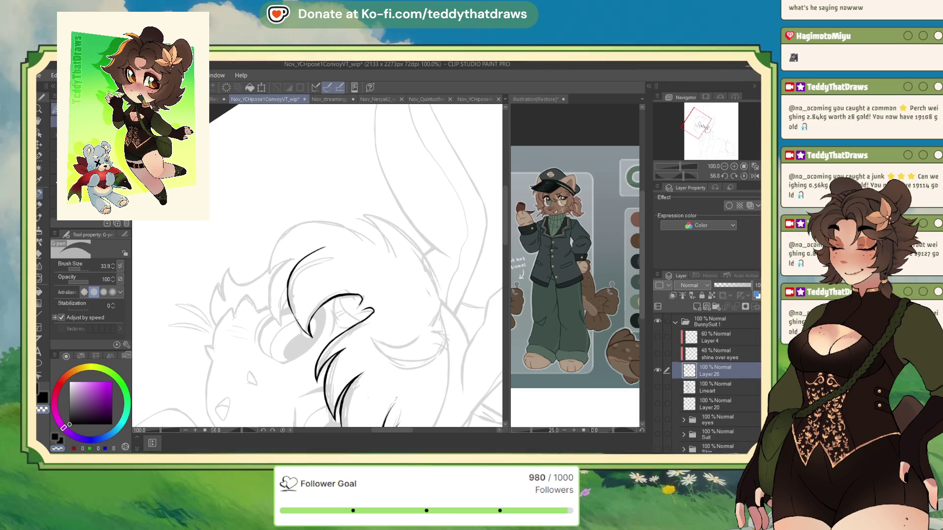
Step: Tilt the view and ink the head outline curve below the ears, re-stroking it thicker
{"action": "left_click", "coordinate": [743, 176]}
{"action": "scroll", "coordinate": [292, 200], "scroll_direction": "down", "scroll_amount": 2}
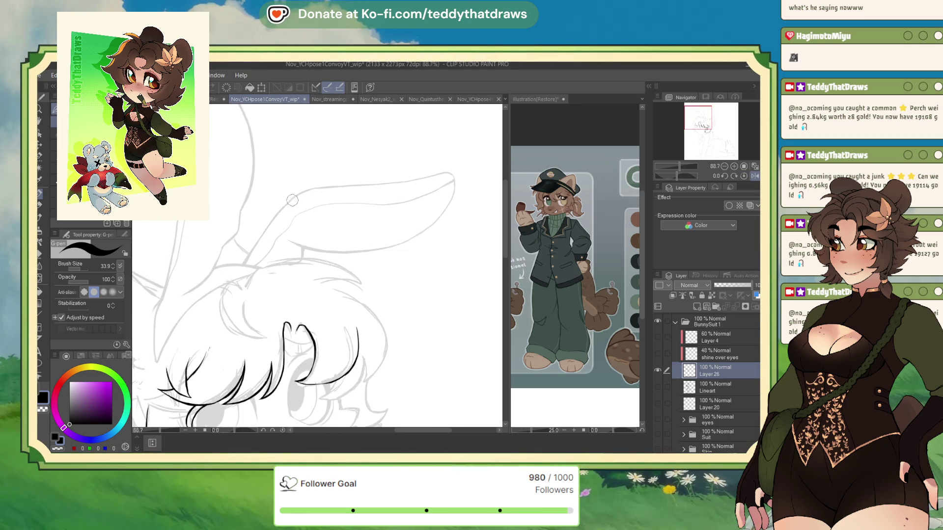
{"action": "scroll", "coordinate": [292, 200], "scroll_direction": "up", "scroll_amount": 3}
{"action": "left_click_drag", "start_coordinate": [678, 173], "coordinate": [668, 173]}
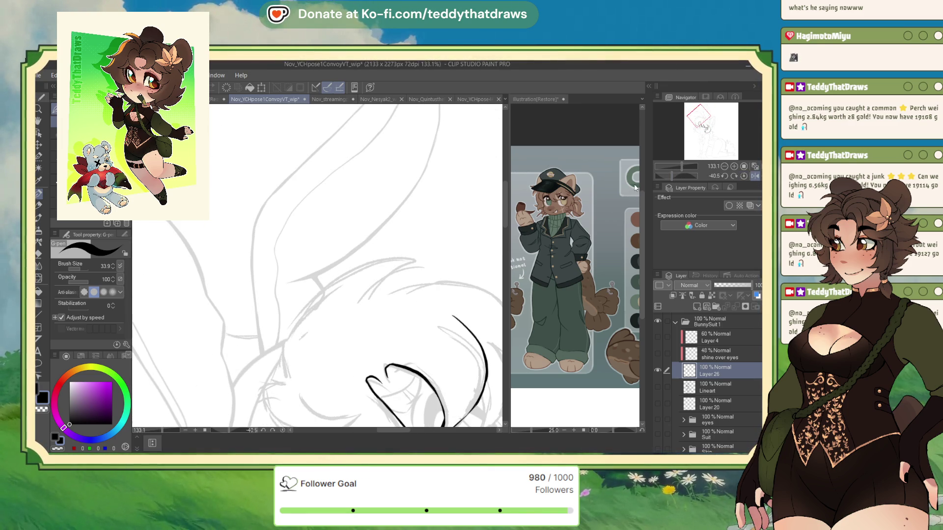
{"action": "left_click_drag", "start_coordinate": [283, 339], "coordinate": [292, 378]}
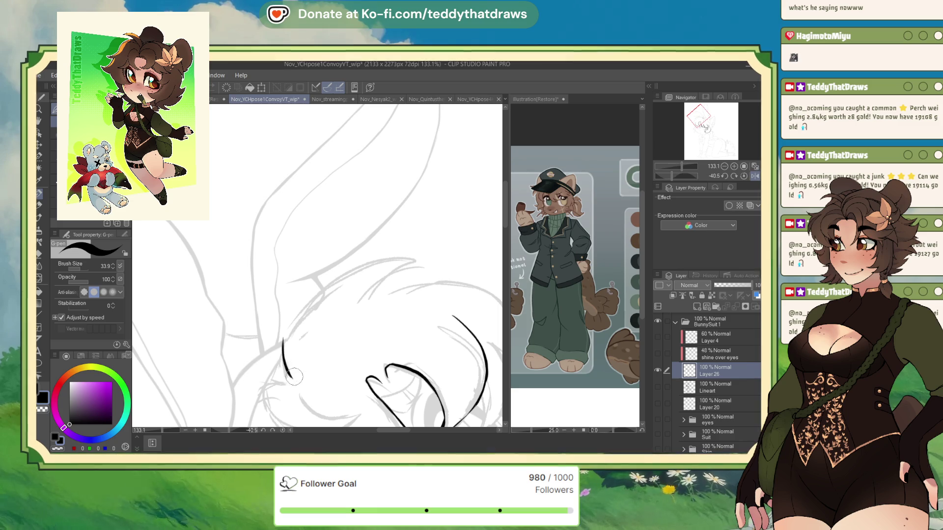
{"action": "left_click_drag", "start_coordinate": [282, 343], "coordinate": [324, 287]}
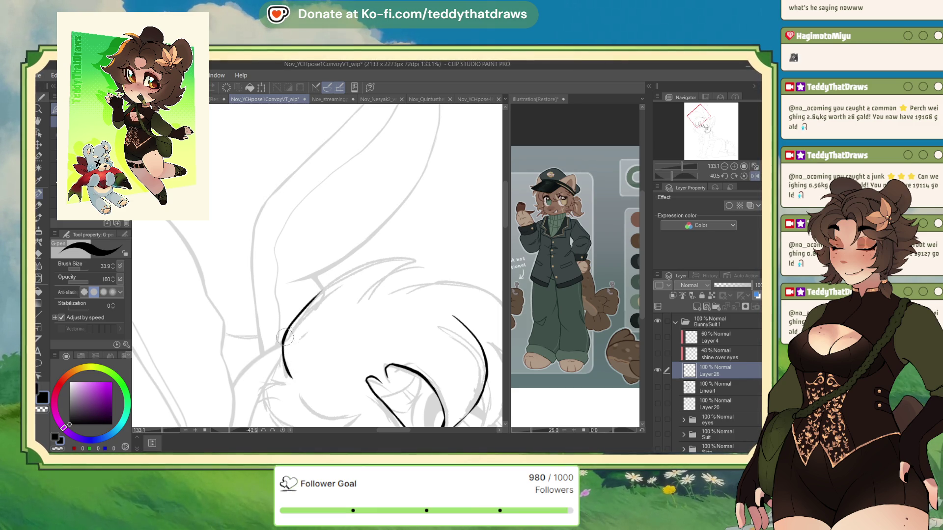
{"action": "left_click_drag", "start_coordinate": [290, 327], "coordinate": [284, 363]}
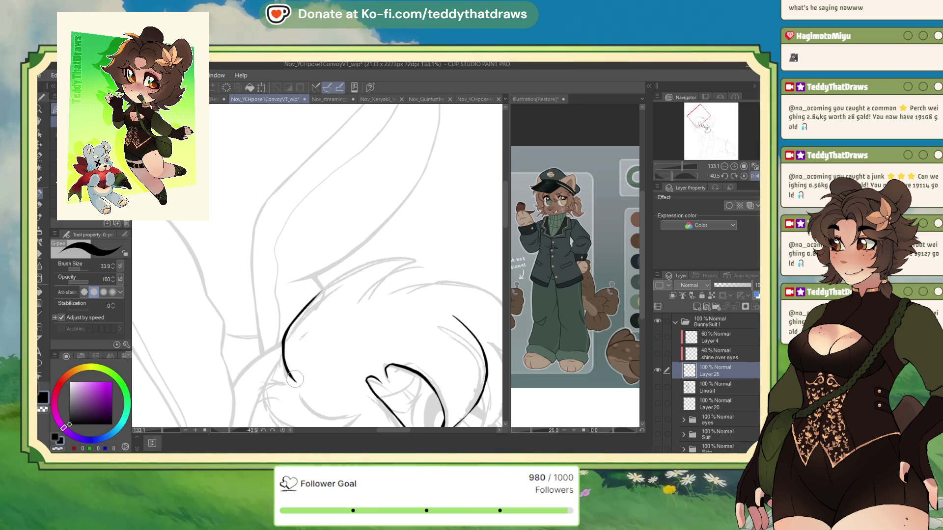
{"action": "left_click", "coordinate": [729, 175]}
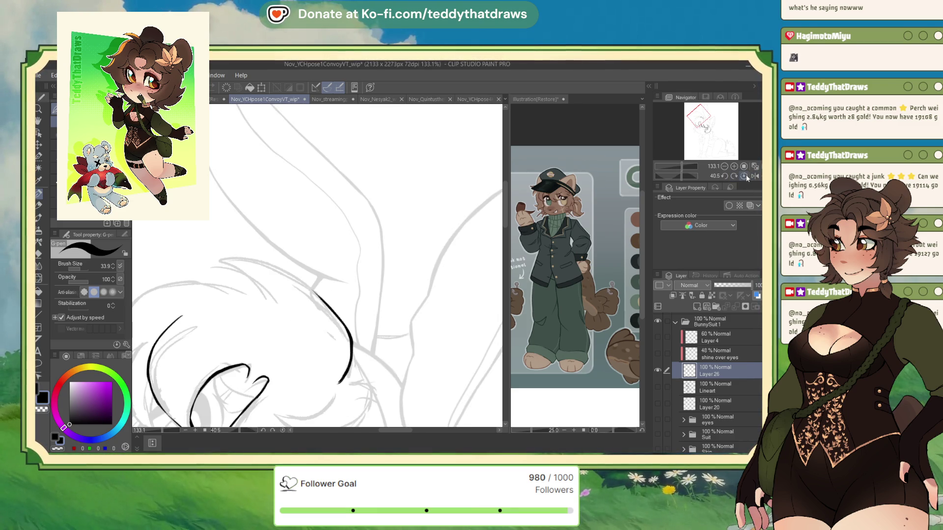
{"action": "left_click", "coordinate": [744, 176]}
Step: Ink the outer hair curve and the curving bangs strands down the head
{"action": "left_click_drag", "start_coordinate": [676, 174], "coordinate": [667, 177]}
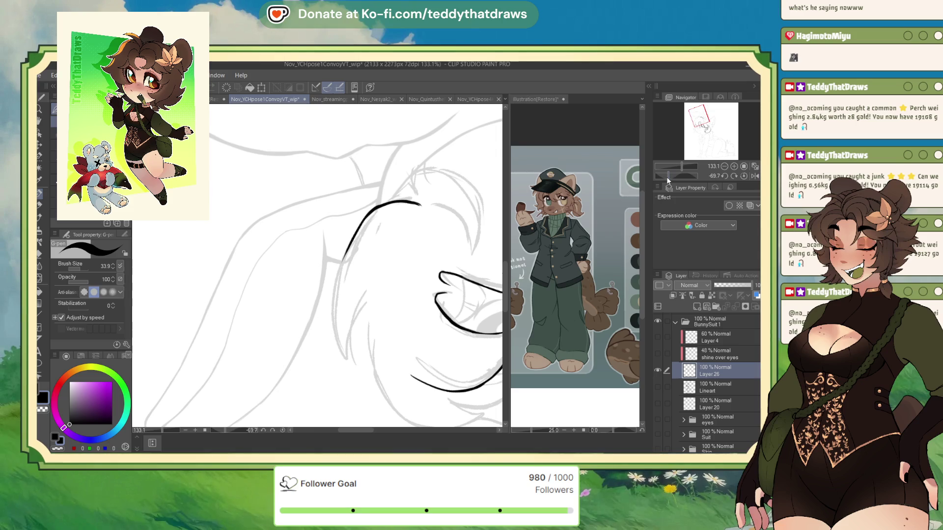
{"action": "scroll", "coordinate": [325, 255], "scroll_direction": "up", "scroll_amount": 1}
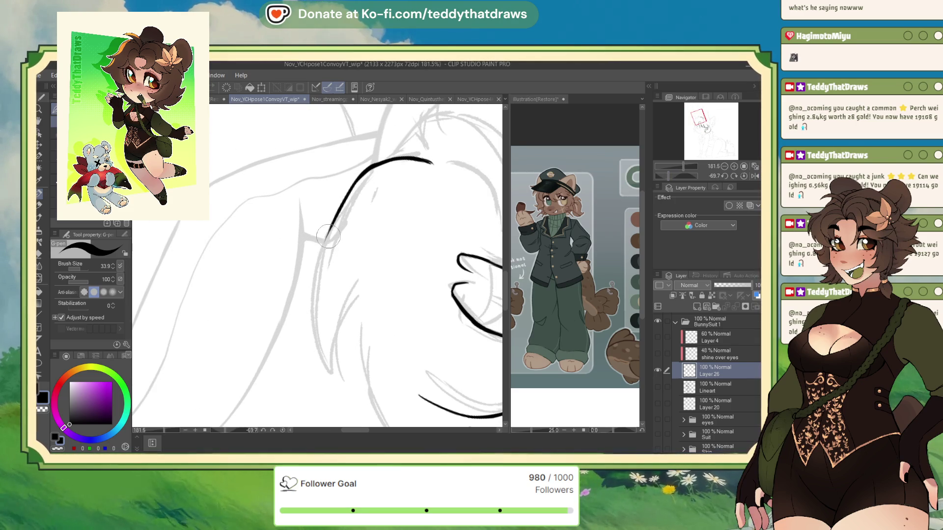
{"action": "mouse_move", "coordinate": [328, 229]}
{"action": "left_mouse_down"}
{"action": "mouse_move", "coordinate": [313, 324]}
{"action": "mouse_move", "coordinate": [335, 371]}
{"action": "left_mouse_up"}
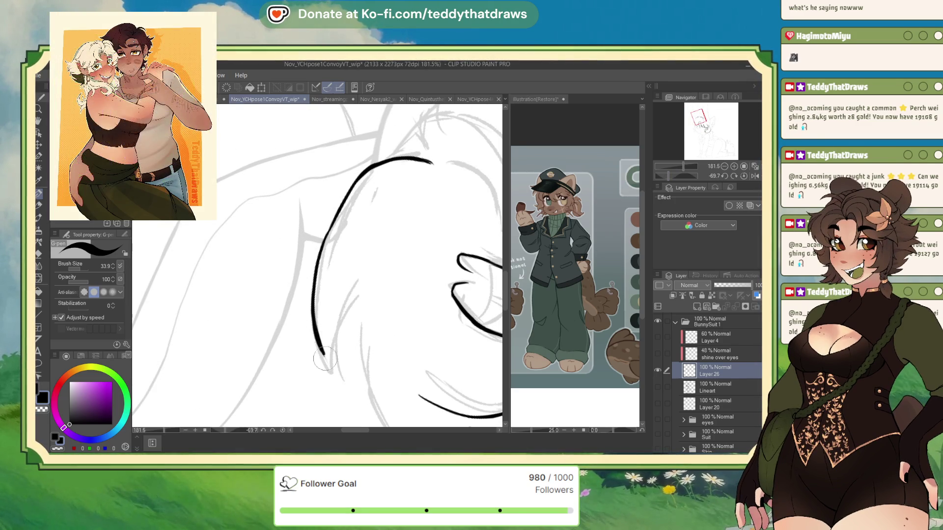
{"action": "left_click_drag", "start_coordinate": [351, 289], "coordinate": [330, 350]}
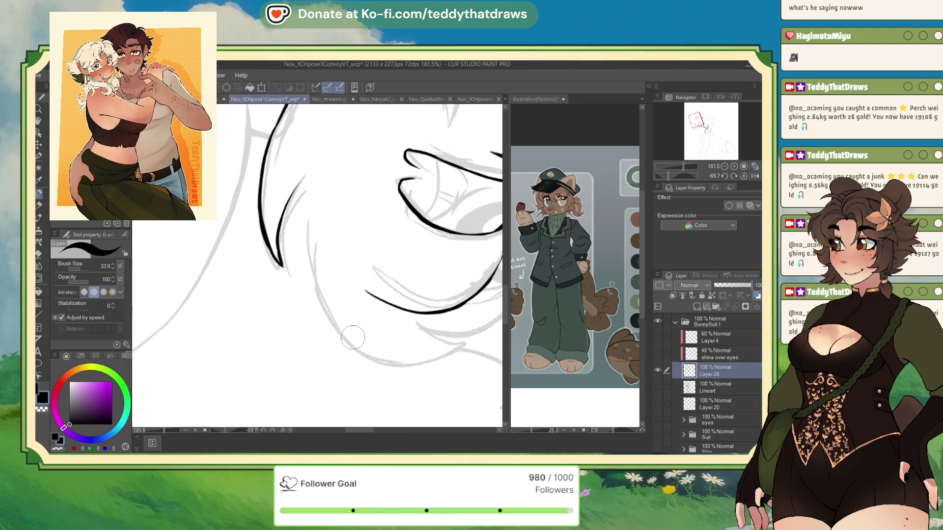
{"action": "mouse_move", "coordinate": [300, 181]}
{"action": "left_mouse_down"}
{"action": "mouse_move", "coordinate": [285, 216]}
{"action": "mouse_move", "coordinate": [289, 255]}
{"action": "mouse_move", "coordinate": [324, 334]}
{"action": "mouse_move", "coordinate": [361, 356]}
{"action": "mouse_move", "coordinate": [422, 358]}
{"action": "left_mouse_up"}
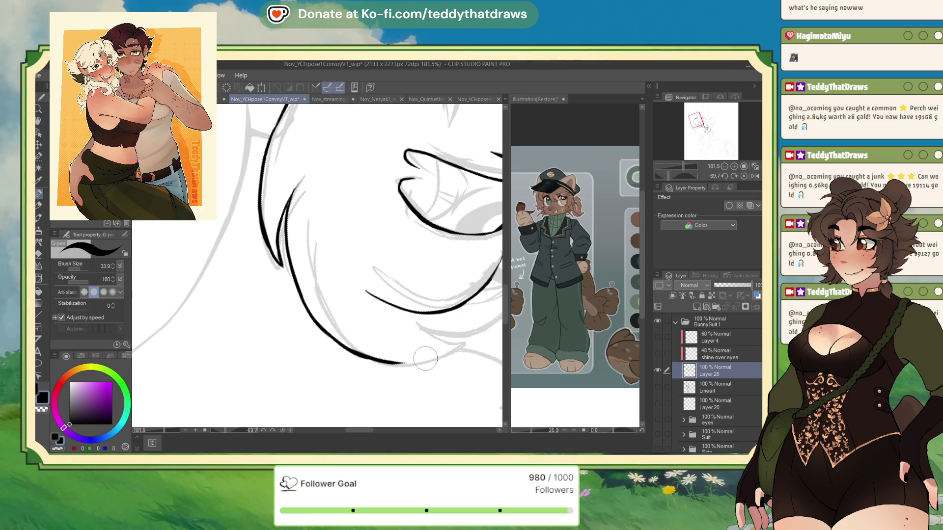
{"action": "left_click", "coordinate": [743, 176]}
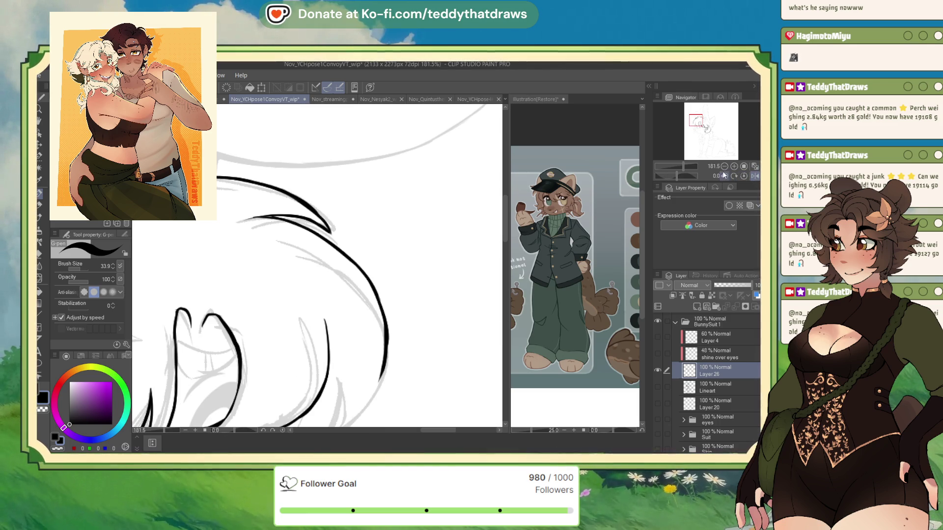
{"action": "left_click_drag", "start_coordinate": [677, 175], "coordinate": [675, 177]}
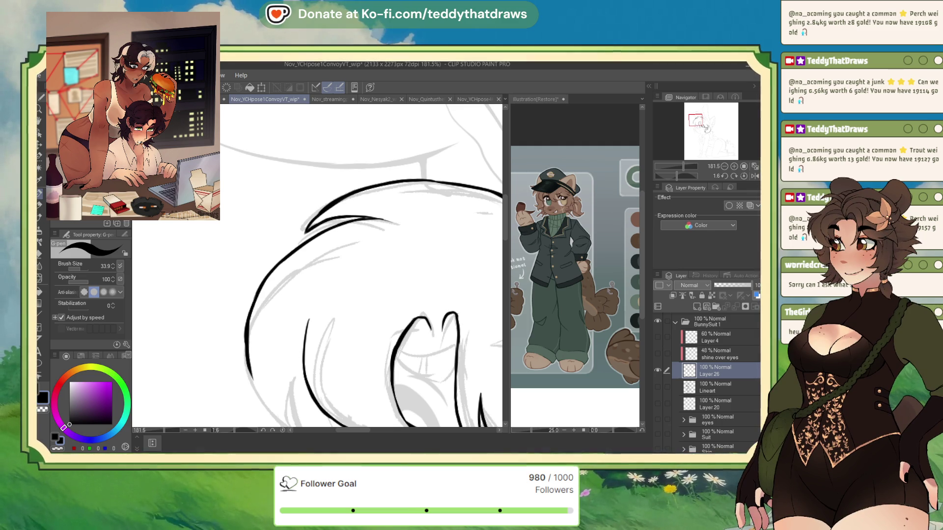
Step: Ink thin strands on the left side of the hair and the lower jaw line
{"action": "mouse_move", "coordinate": [244, 346]}
{"action": "left_mouse_down"}
{"action": "mouse_move", "coordinate": [226, 259]}
{"action": "mouse_move", "coordinate": [277, 347]}
{"action": "left_mouse_up"}
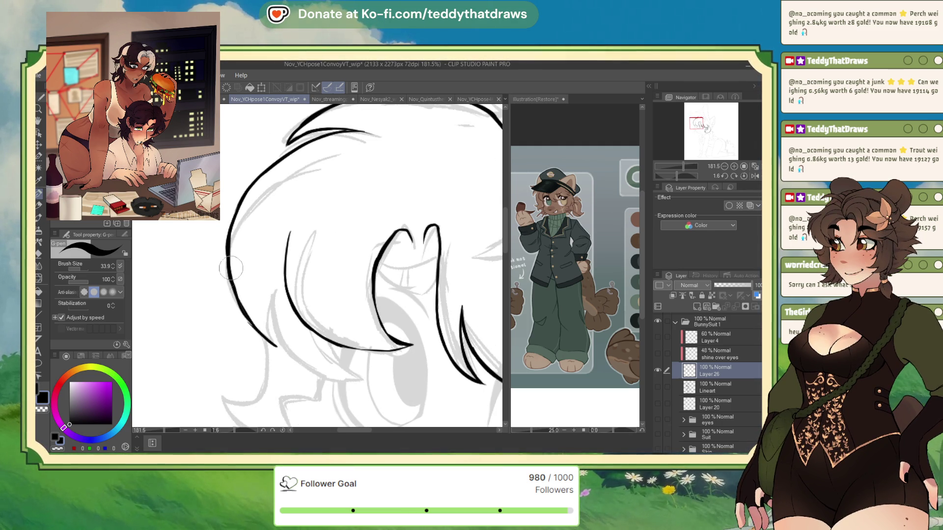
{"action": "left_click_drag", "start_coordinate": [269, 300], "coordinate": [274, 346]}
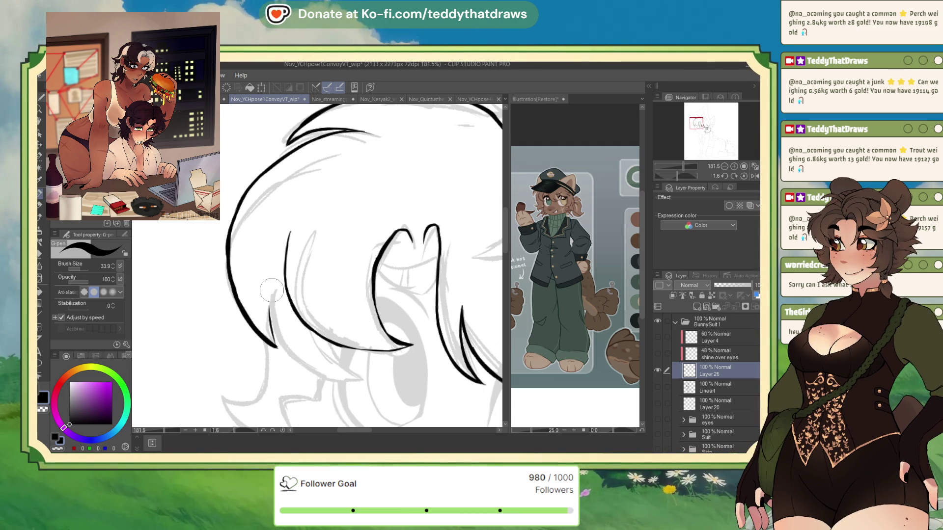
{"action": "left_click_drag", "start_coordinate": [270, 293], "coordinate": [270, 318]}
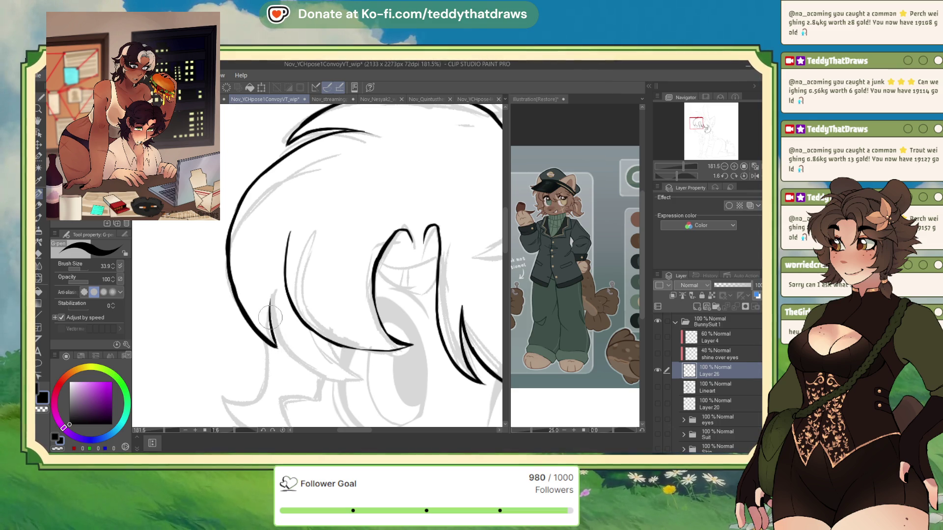
{"action": "left_click_drag", "start_coordinate": [308, 369], "coordinate": [356, 379]}
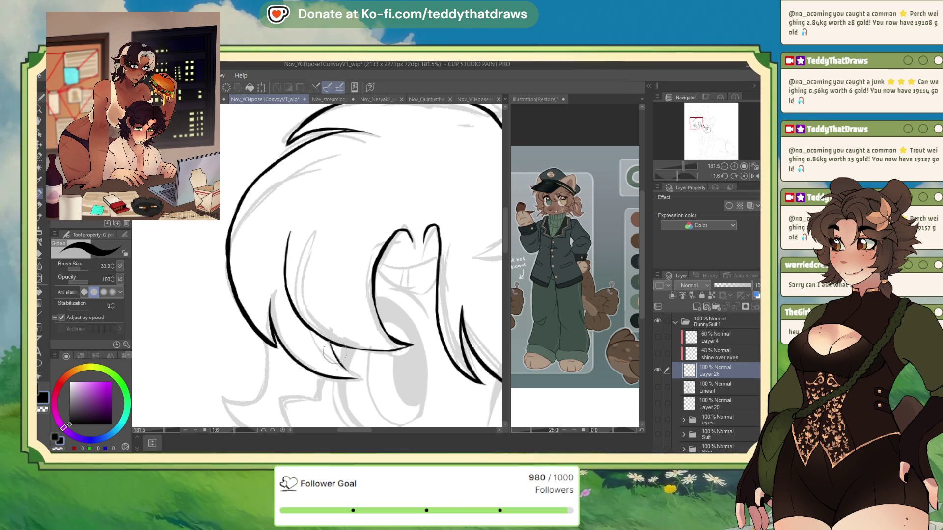
{"action": "left_click_drag", "start_coordinate": [312, 332], "coordinate": [324, 351]}
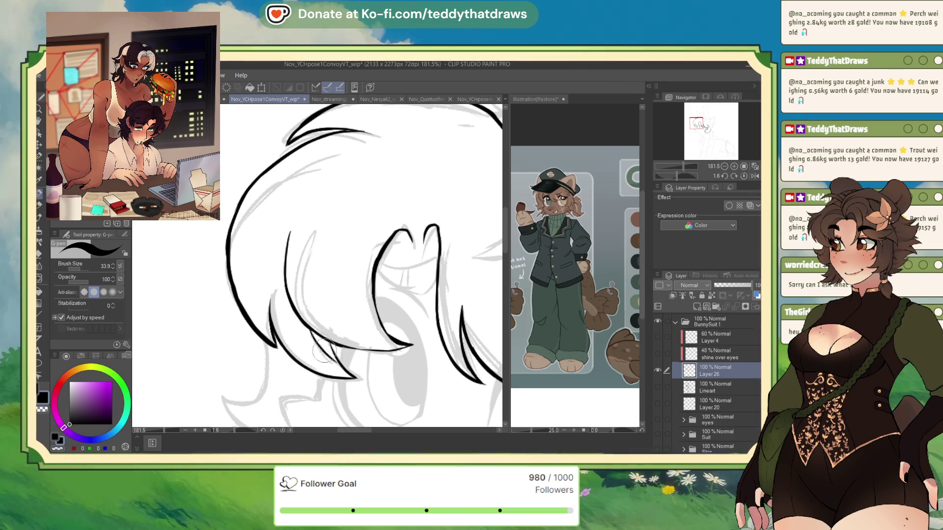
{"action": "key", "text": "ctrl+minus"}
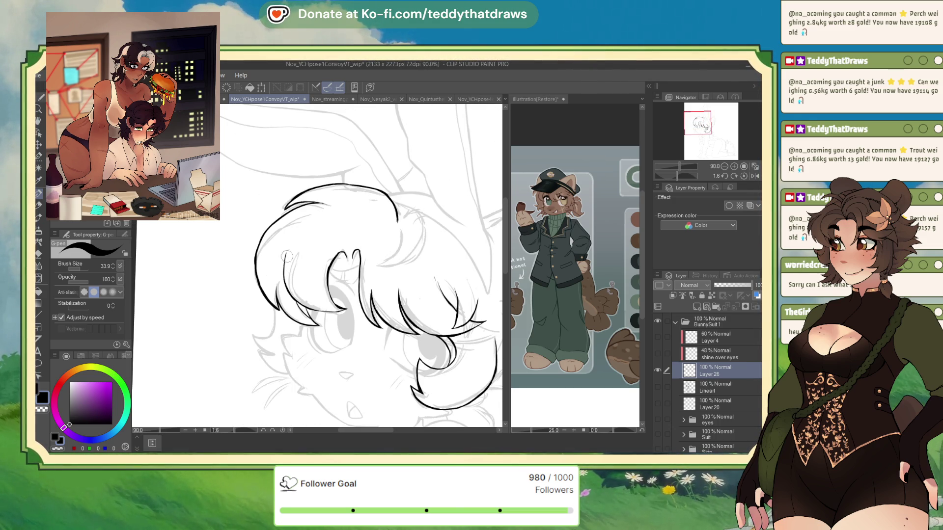
Step: Ink spiky fur lines along both cheeks, using a flipped view for the right side
{"action": "scroll", "coordinate": [295, 343], "scroll_direction": "down", "scroll_amount": 1}
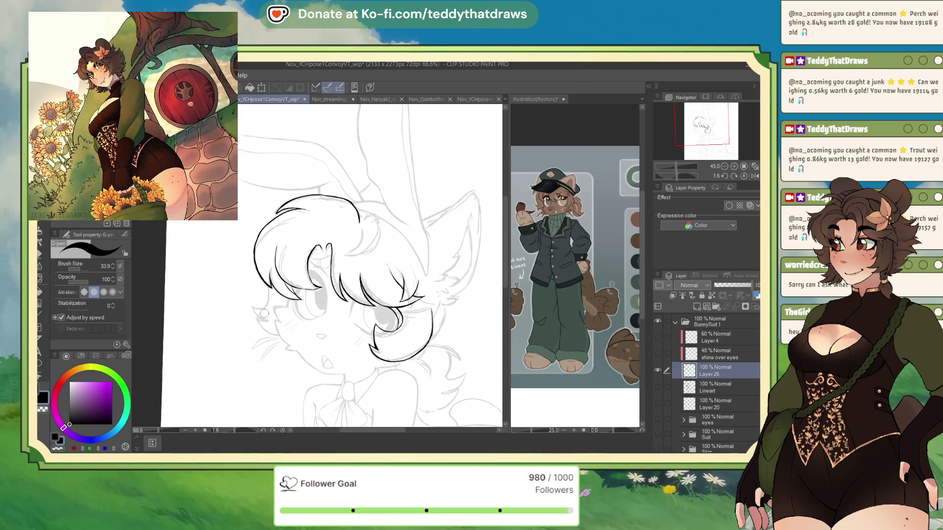
{"action": "scroll", "coordinate": [294, 342], "scroll_direction": "up", "scroll_amount": 2}
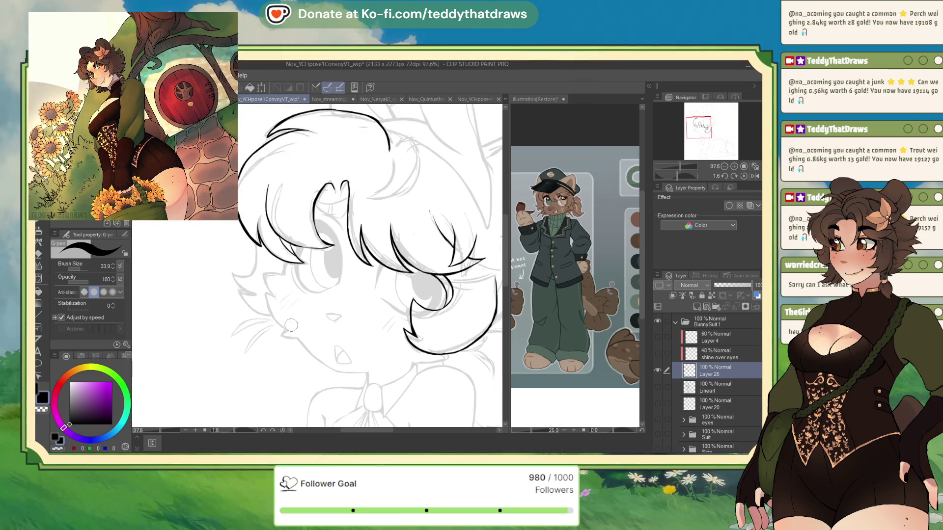
{"action": "scroll", "coordinate": [337, 298], "scroll_direction": "up", "scroll_amount": 2}
{"action": "left_click", "coordinate": [751, 176]}
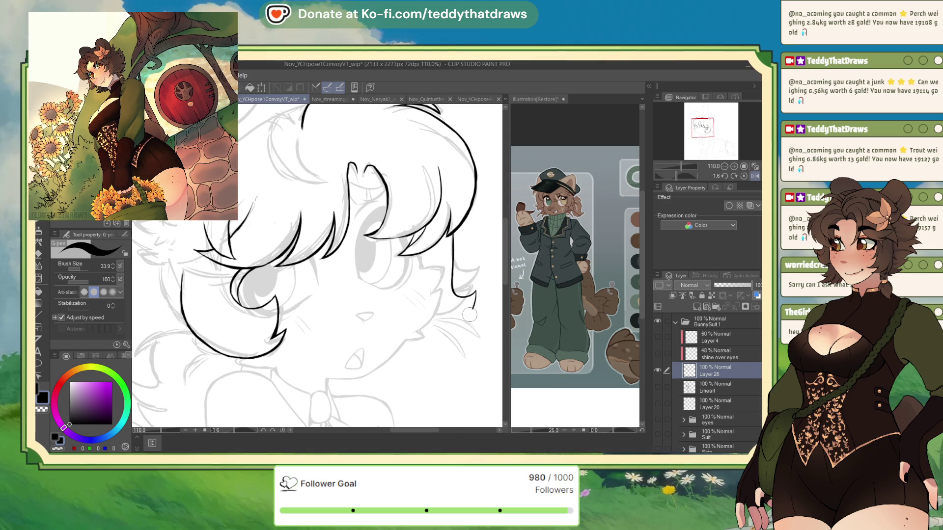
{"action": "left_click_drag", "start_coordinate": [446, 340], "coordinate": [389, 358]}
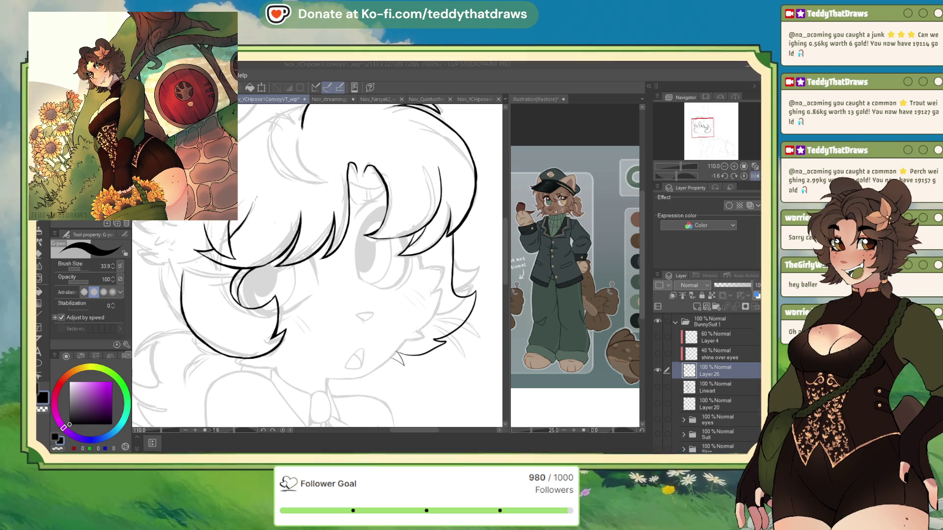
{"action": "left_click", "coordinate": [754, 175]}
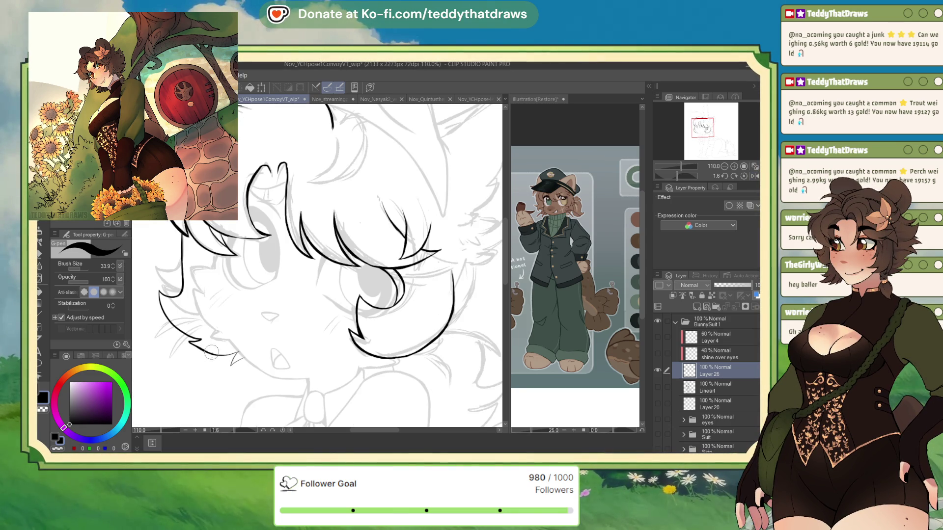
{"action": "left_click_drag", "start_coordinate": [201, 344], "coordinate": [238, 358]}
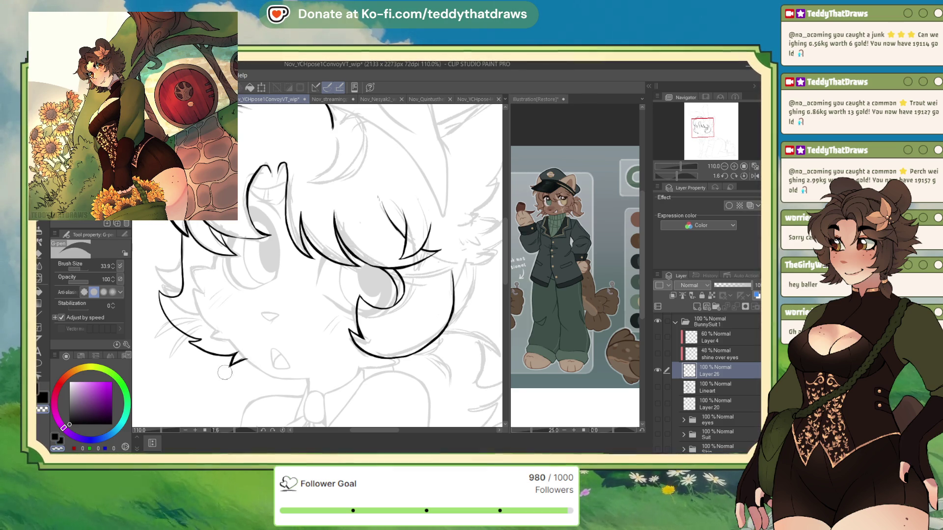
{"action": "mouse_move", "coordinate": [235, 362]}
{"action": "left_mouse_down"}
{"action": "mouse_move", "coordinate": [279, 386]}
{"action": "mouse_move", "coordinate": [328, 392]}
{"action": "left_mouse_up"}
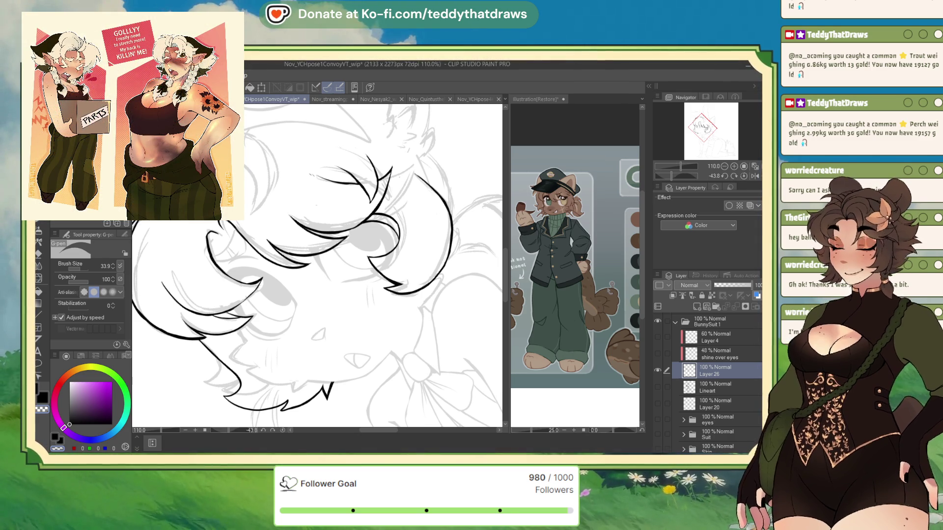
Step: Add a pointed chin fur tuft, erase a stray chin section, and return to black at 80.7%
{"action": "left_click", "coordinate": [744, 175]}
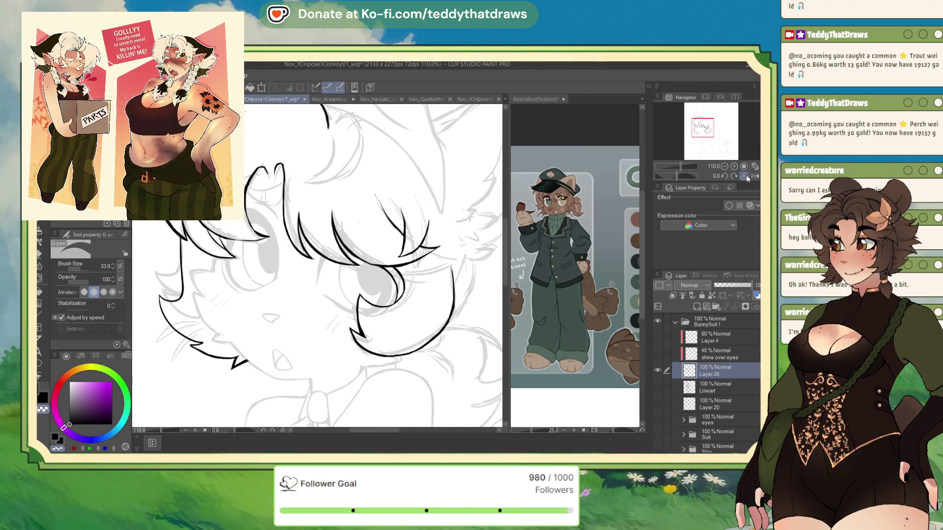
{"action": "left_click", "coordinate": [752, 175]}
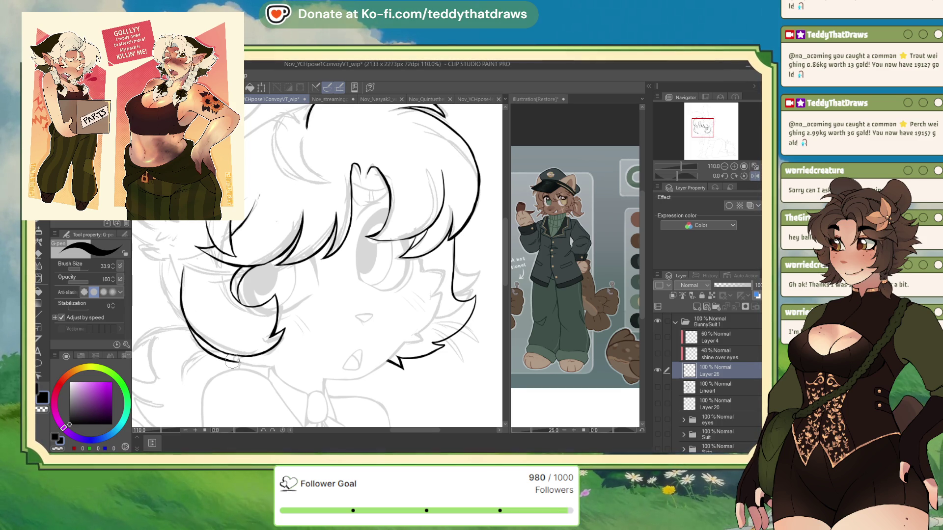
{"action": "left_click_drag", "start_coordinate": [282, 333], "coordinate": [263, 360]}
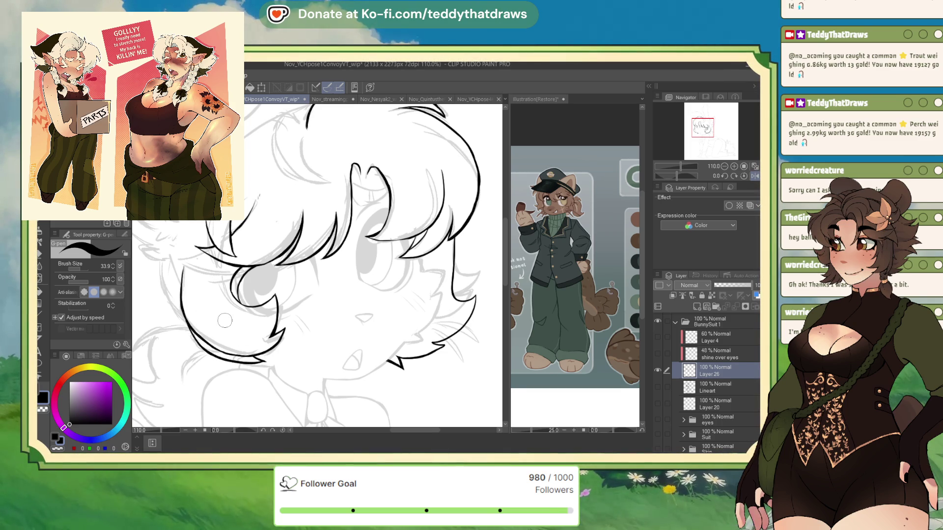
{"action": "key", "text": "c"}
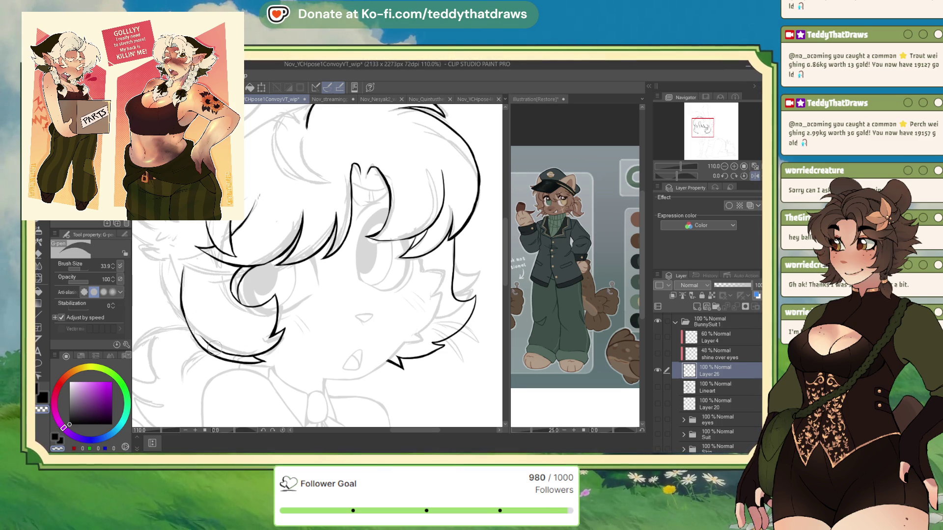
{"action": "left_click_drag", "start_coordinate": [216, 349], "coordinate": [248, 362]}
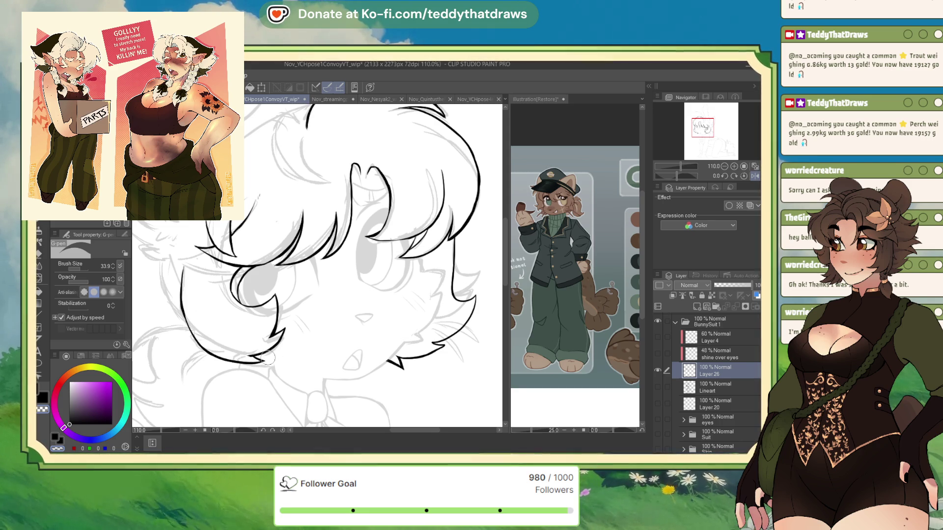
{"action": "key", "text": "c"}
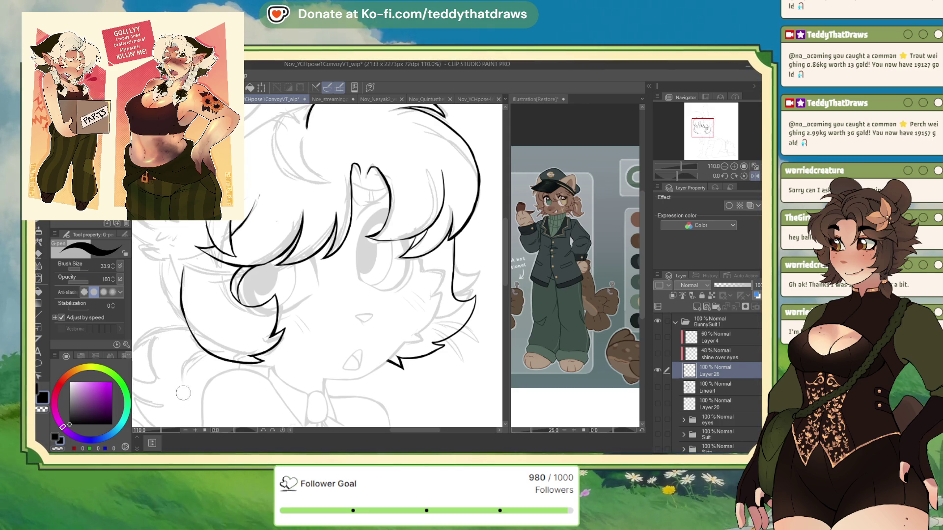
{"action": "scroll", "coordinate": [370, 395], "scroll_direction": "down", "scroll_amount": 3}
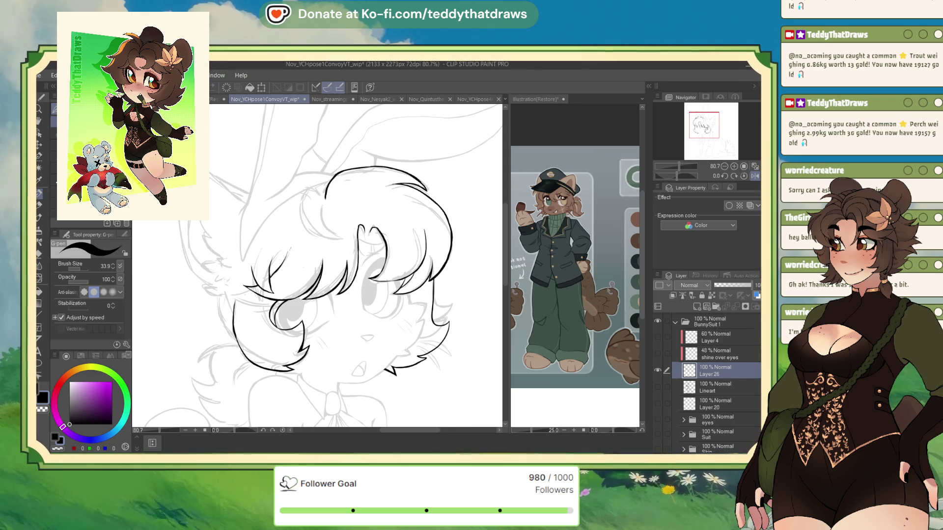
Step: Erase the old cheek stroke and chin line end, then redraw the chin line in black
{"action": "scroll", "coordinate": [387, 348], "scroll_direction": "up", "scroll_amount": 2}
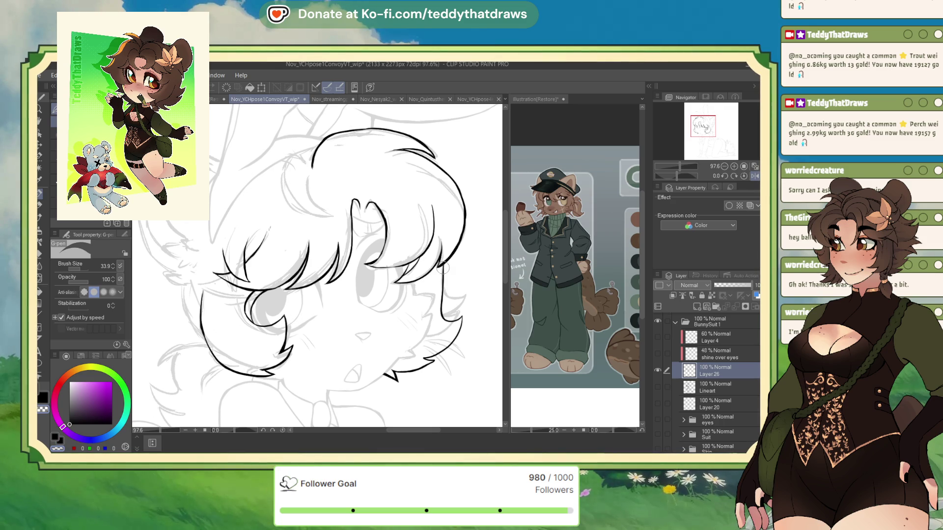
{"action": "mouse_move", "coordinate": [441, 282]}
{"action": "left_mouse_down"}
{"action": "mouse_move", "coordinate": [437, 360]}
{"action": "mouse_move", "coordinate": [379, 380]}
{"action": "left_mouse_up"}
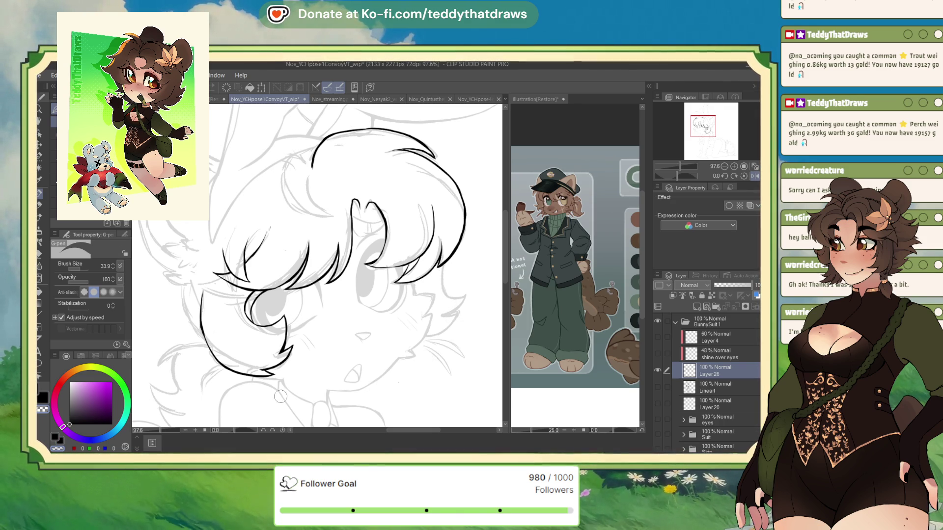
{"action": "left_click_drag", "start_coordinate": [209, 358], "coordinate": [264, 373]}
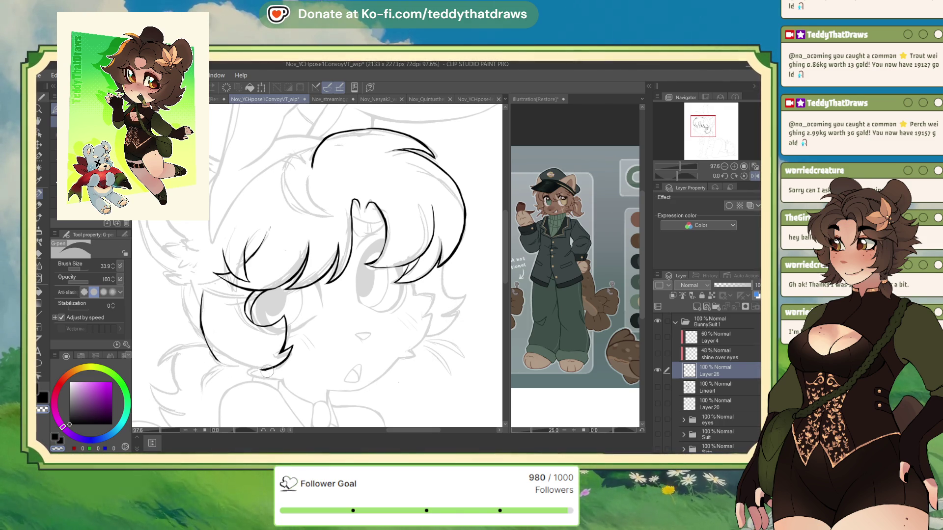
{"action": "key", "text": "c"}
{"action": "mouse_move", "coordinate": [209, 350]}
{"action": "left_mouse_down"}
{"action": "mouse_move", "coordinate": [221, 363]}
{"action": "mouse_move", "coordinate": [268, 370]}
{"action": "left_mouse_up"}
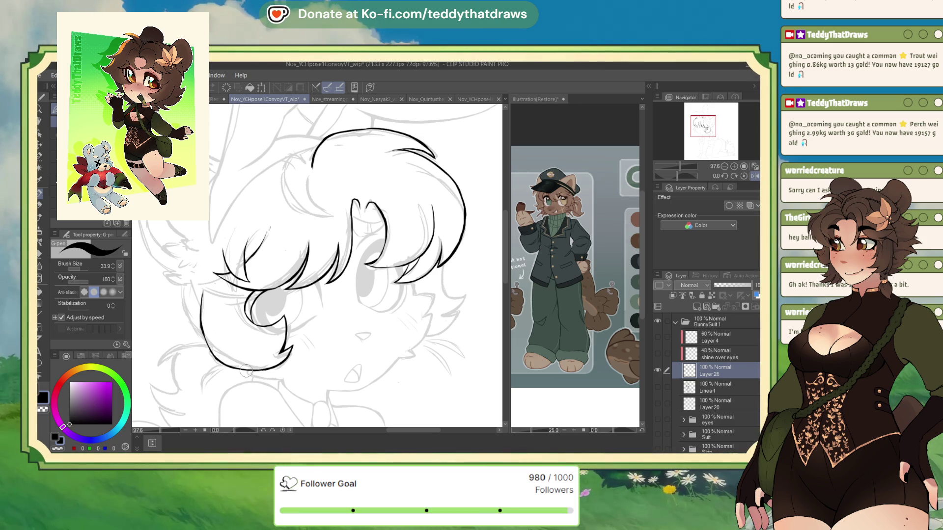
Step: Lasso the chin hair strokes, paste and move a copy, then undo the moved copy
{"action": "left_click", "coordinate": [54, 156]}
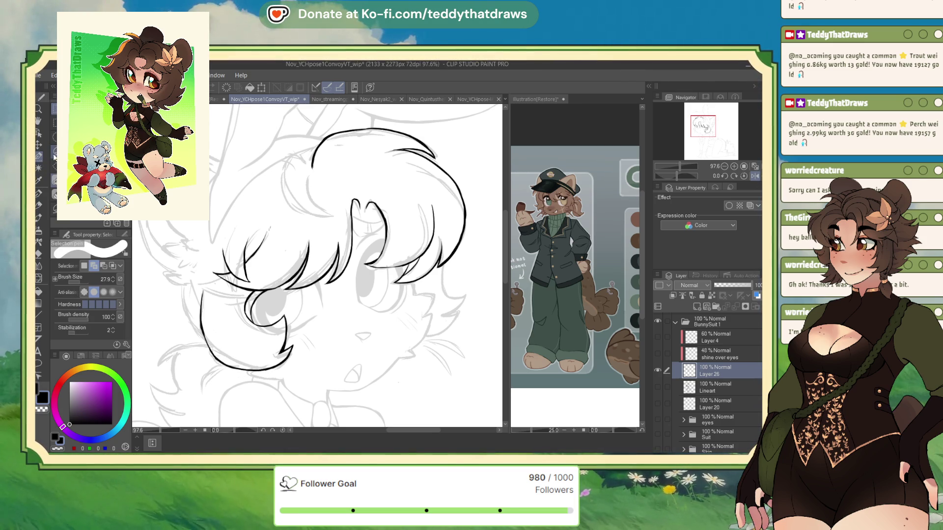
{"action": "left_click", "coordinate": [54, 143]}
{"action": "mouse_move", "coordinate": [210, 287]}
{"action": "left_mouse_down"}
{"action": "mouse_move", "coordinate": [179, 314]}
{"action": "mouse_move", "coordinate": [211, 392]}
{"action": "mouse_move", "coordinate": [275, 292]}
{"action": "mouse_move", "coordinate": [250, 287]}
{"action": "left_mouse_up"}
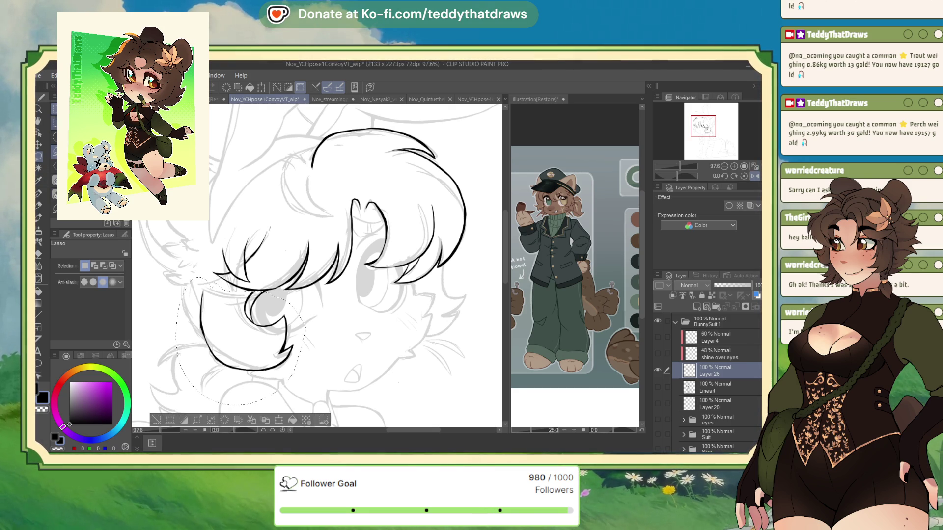
{"action": "key", "text": "ctrl+c"}
{"action": "key", "text": "ctrl+v"}
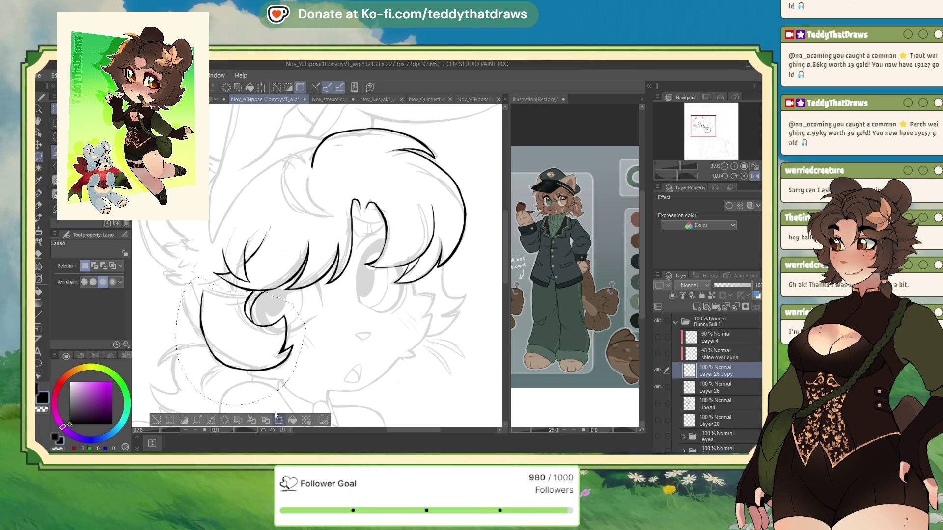
{"action": "key", "text": "ctrl+t"}
{"action": "mouse_move", "coordinate": [270, 387]}
{"action": "left_mouse_down"}
{"action": "mouse_move", "coordinate": [406, 390]}
{"action": "mouse_move", "coordinate": [448, 374]}
{"action": "mouse_move", "coordinate": [452, 387]}
{"action": "mouse_move", "coordinate": [420, 390]}
{"action": "left_mouse_up"}
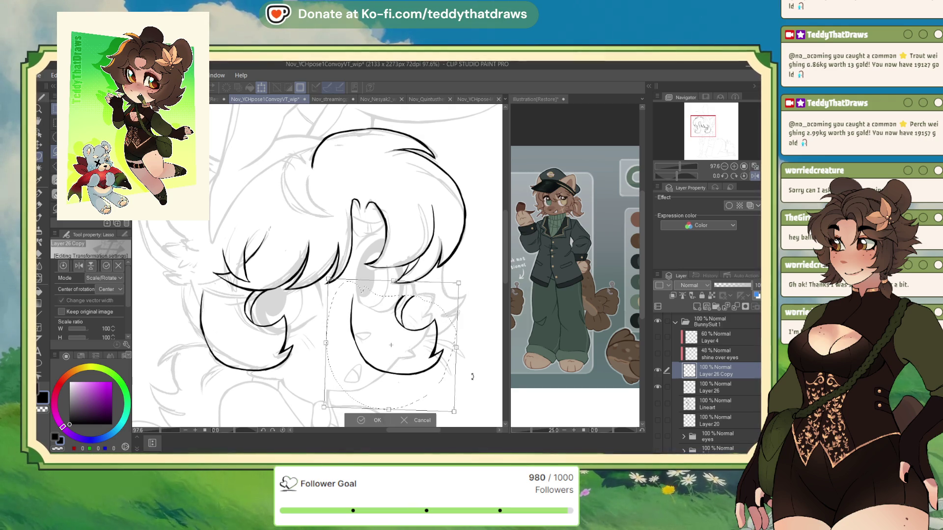
{"action": "left_click", "coordinate": [376, 420]}
{"action": "left_click", "coordinate": [307, 425]}
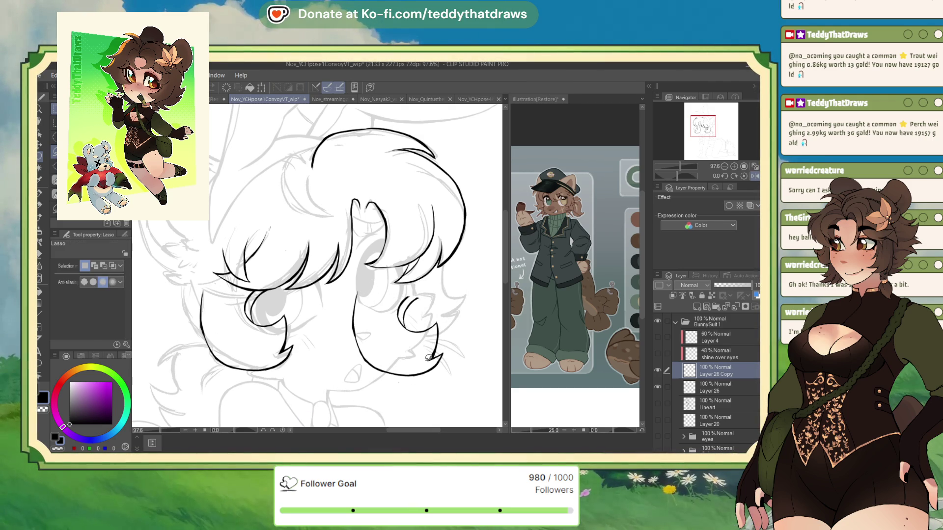
{"action": "key", "text": "ctrl+z"}
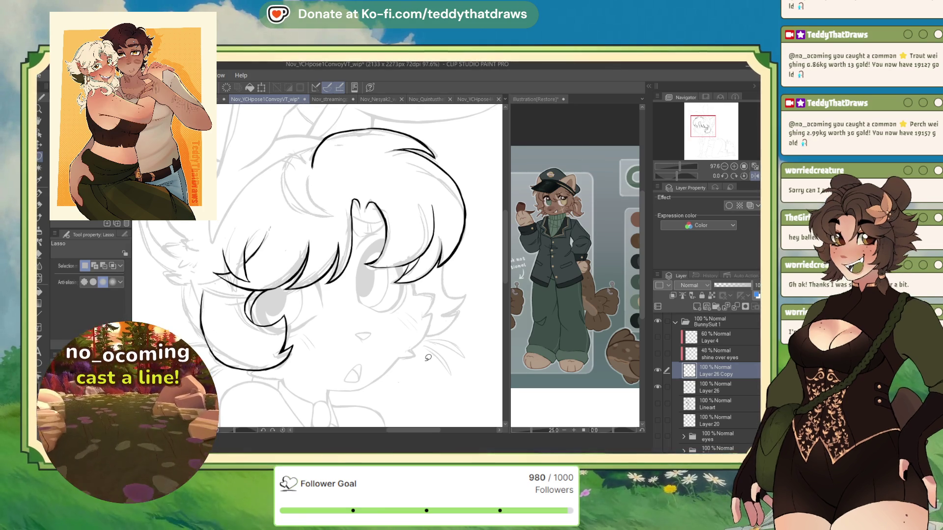
Step: With the G-pen, ink a short line below the hair and extend it downward
{"action": "left_click", "coordinate": [754, 176]}
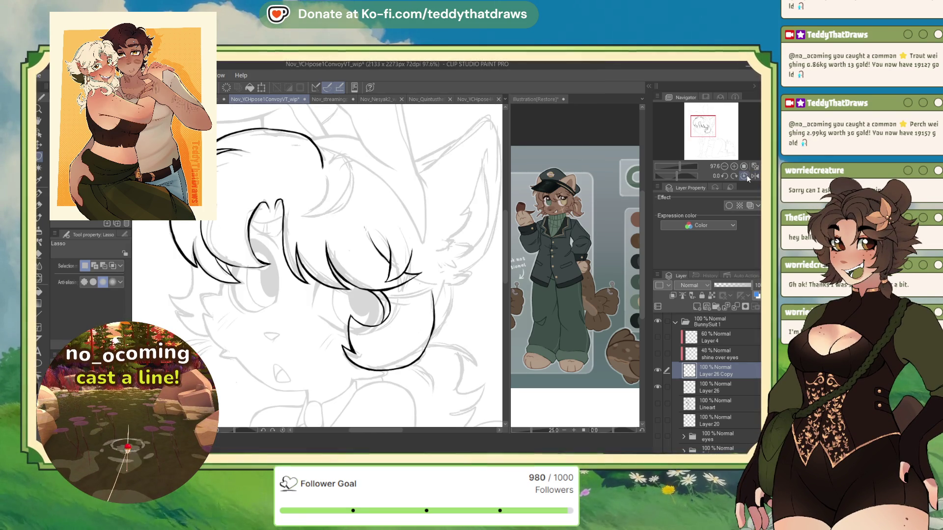
{"action": "left_click", "coordinate": [39, 195]}
{"action": "left_click", "coordinate": [755, 176]}
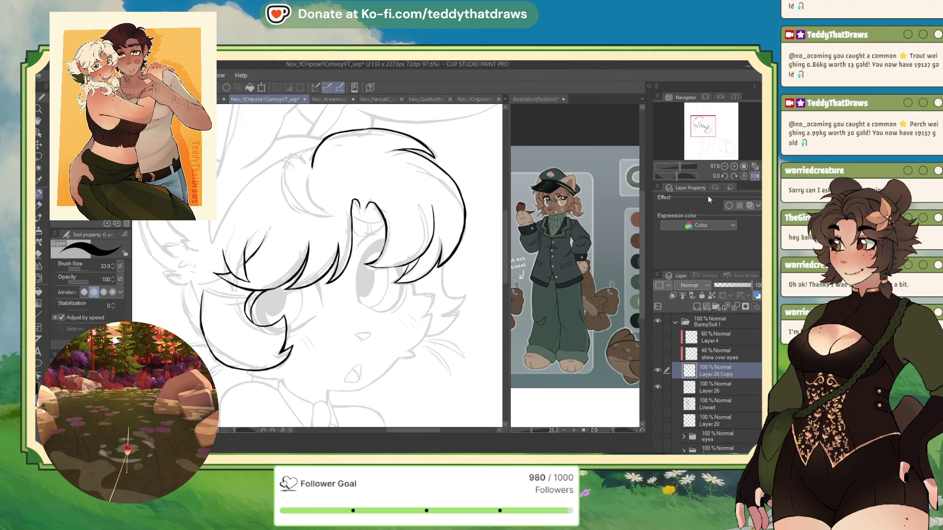
{"action": "mouse_move", "coordinate": [417, 282]}
{"action": "left_mouse_down"}
{"action": "mouse_move", "coordinate": [420, 305]}
{"action": "mouse_move", "coordinate": [448, 312]}
{"action": "left_mouse_up"}
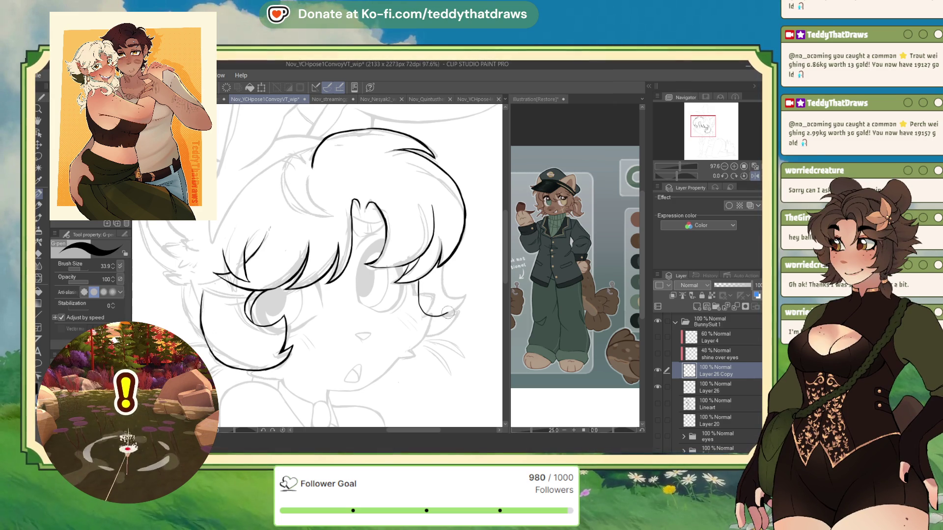
{"action": "left_click_drag", "start_coordinate": [421, 351], "coordinate": [401, 361]}
Step: Mirror the view and ink the cheek contour beneath the hair
{"action": "key", "text": "h"}
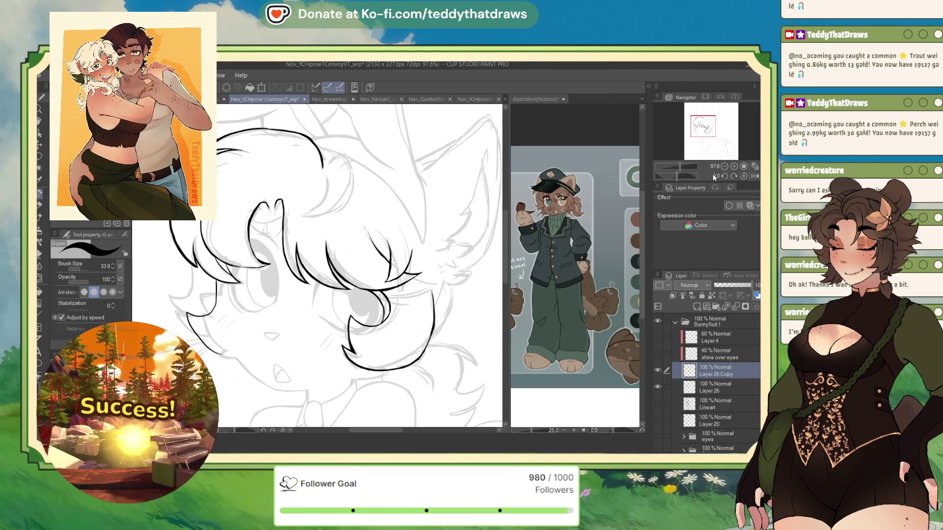
{"action": "left_click_drag", "start_coordinate": [183, 315], "coordinate": [210, 352]}
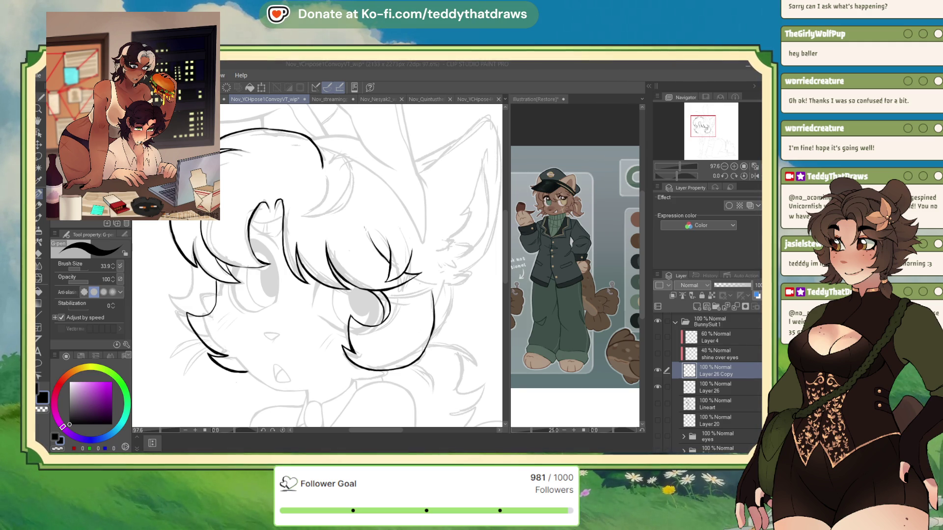
Step: Set the ink colour to pure black and add short strokes near the left cheek
{"action": "key", "text": "c"}
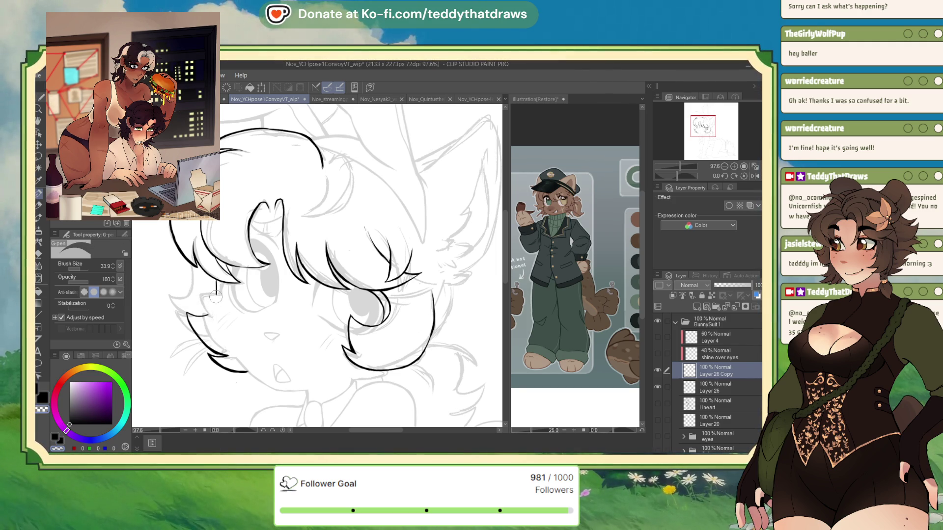
{"action": "left_click", "coordinate": [76, 407]}
{"action": "left_click_drag", "start_coordinate": [75, 406], "coordinate": [70, 424]}
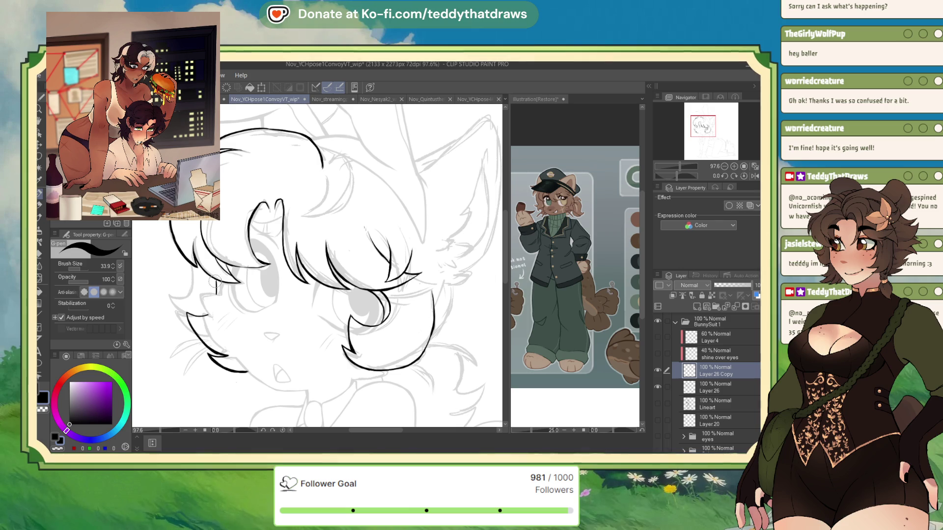
{"action": "left_click_drag", "start_coordinate": [216, 280], "coordinate": [216, 294]}
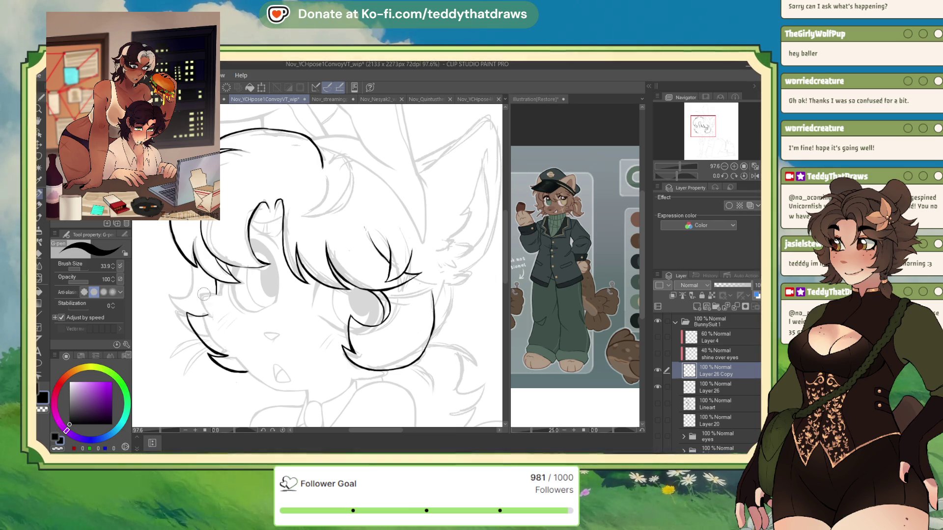
{"action": "left_click_drag", "start_coordinate": [210, 316], "coordinate": [205, 315]}
Step: Touch up the left cheek line, erasing stray parts with transparent colour and redrawing in black
{"action": "key", "text": "c"}
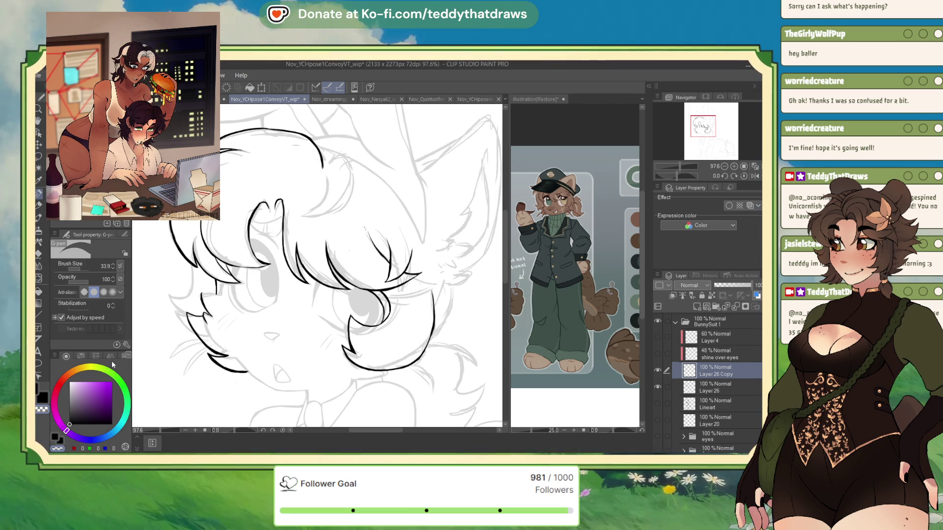
{"action": "key", "text": "c"}
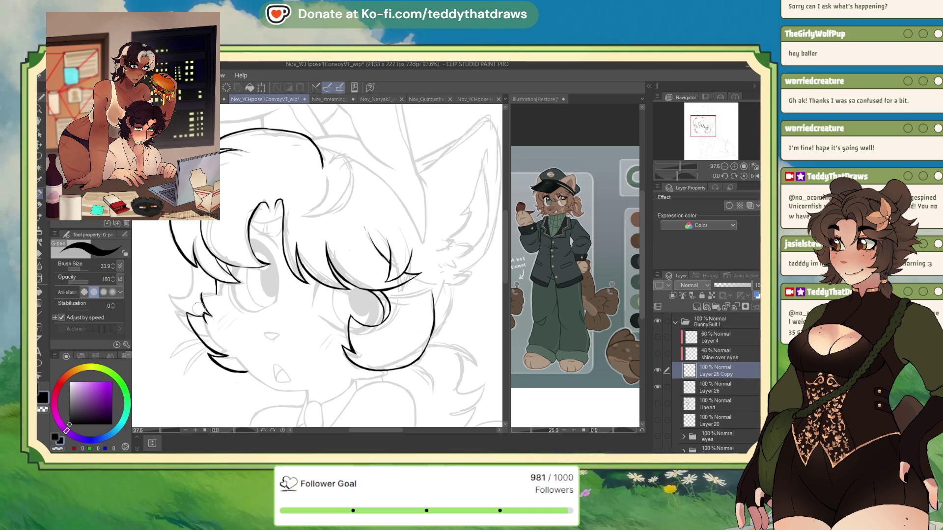
{"action": "left_click_drag", "start_coordinate": [203, 314], "coordinate": [206, 323]}
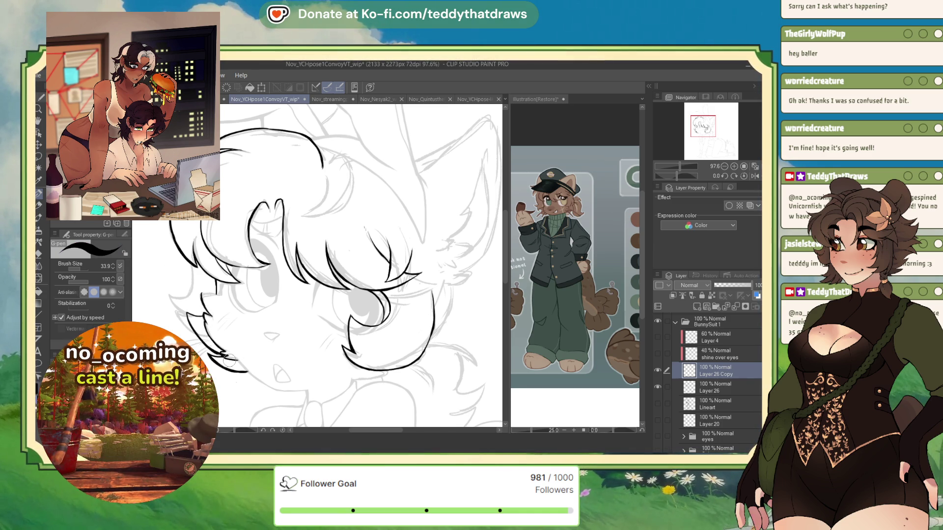
{"action": "key", "text": "c"}
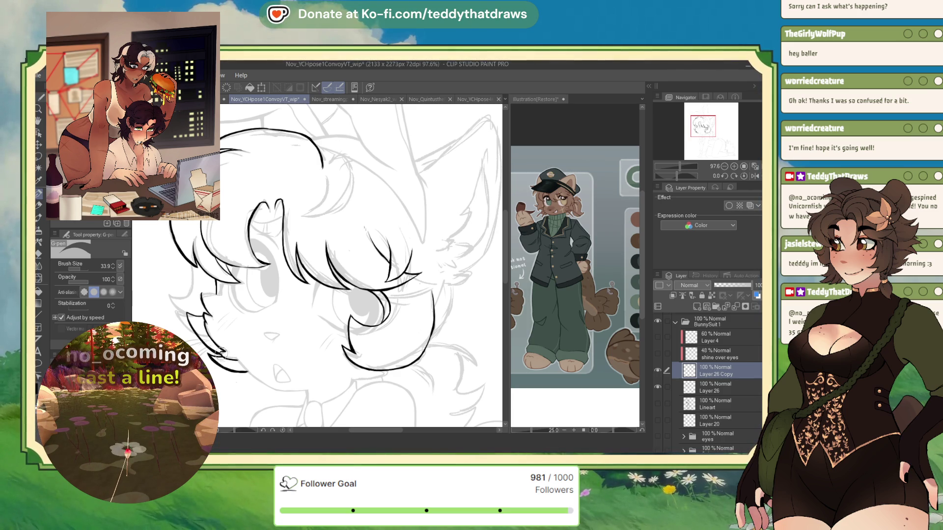
{"action": "key", "text": "c"}
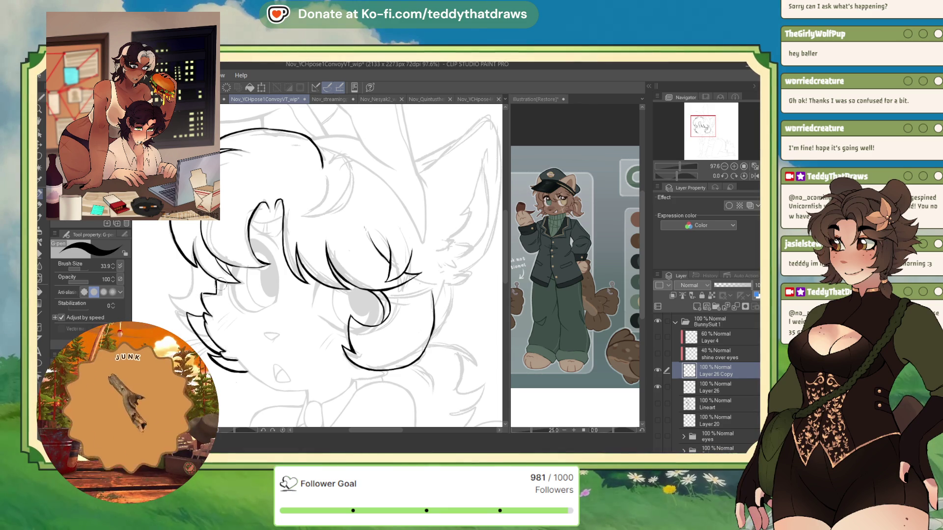
{"action": "key", "text": "c"}
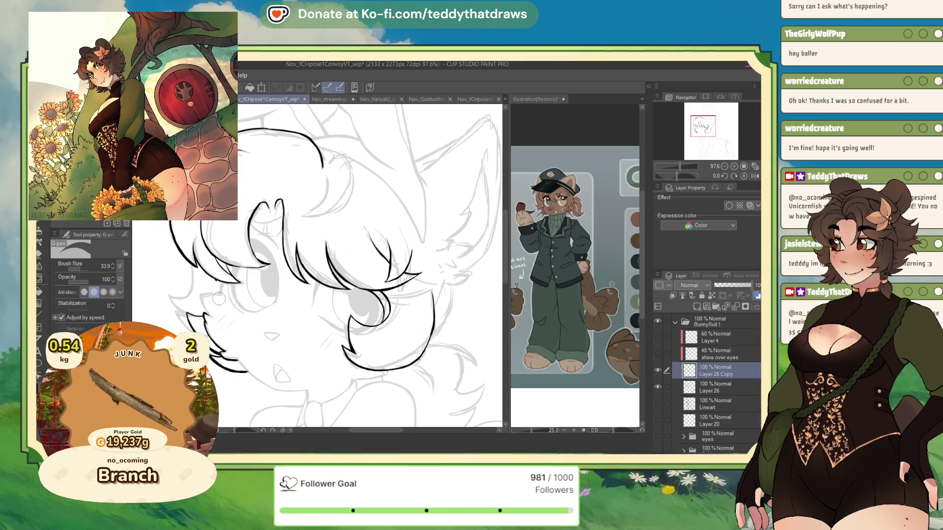
{"action": "key", "text": "c"}
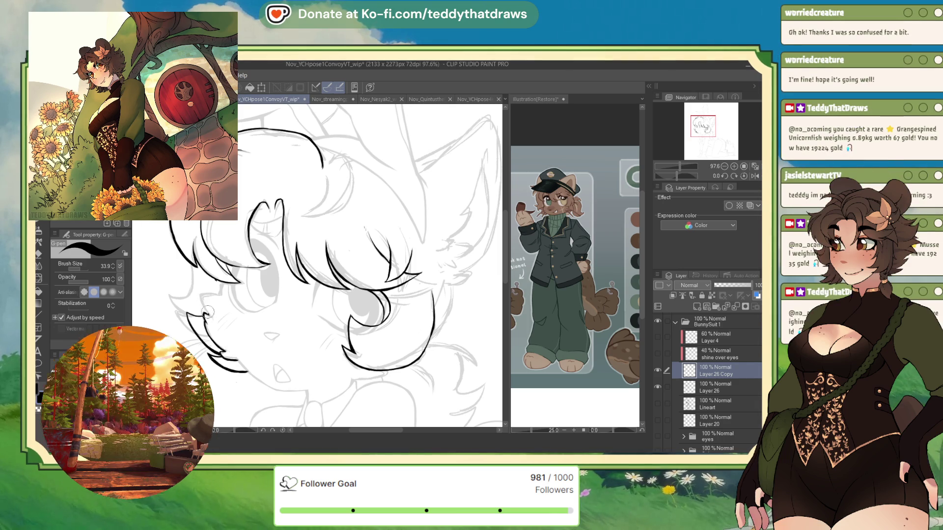
{"action": "left_click_drag", "start_coordinate": [204, 317], "coordinate": [206, 285]}
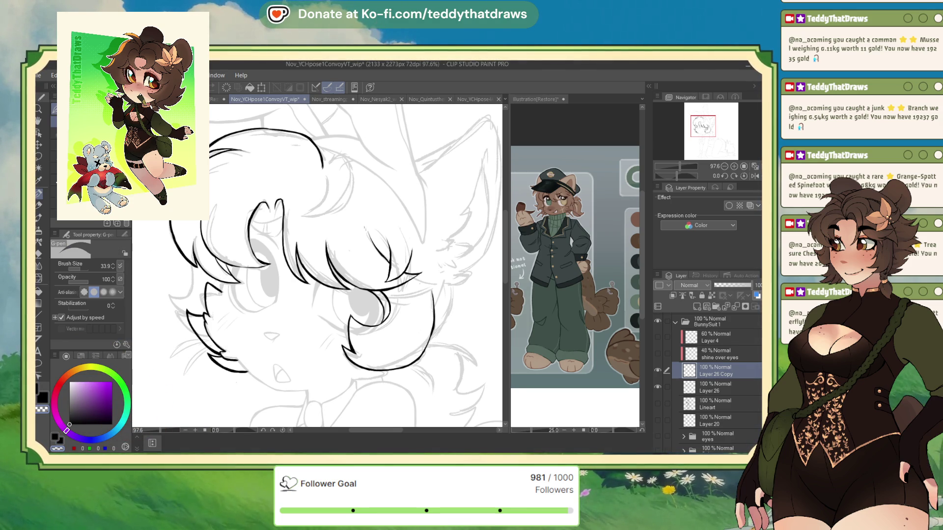
Step: Ink the open mouth's side curve and the small fang's outline and edges in black with the G-pen
{"action": "key", "text": "c"}
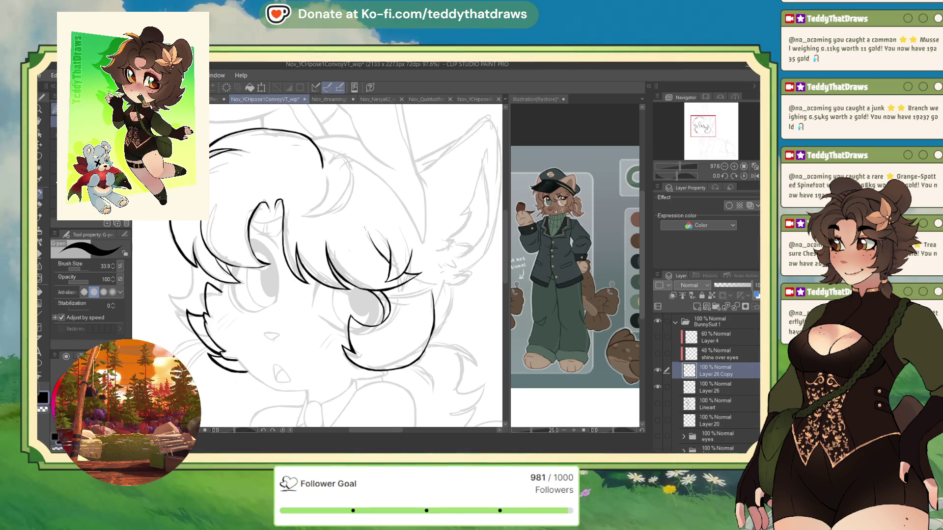
{"action": "scroll", "coordinate": [255, 191], "scroll_direction": "up", "scroll_amount": 3}
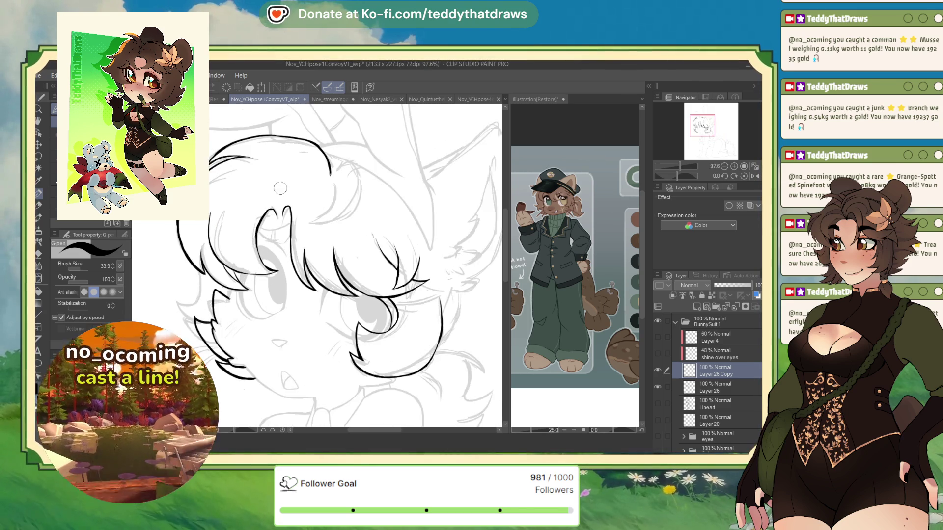
{"action": "scroll", "coordinate": [255, 191], "scroll_direction": "up", "scroll_amount": 2}
{"action": "left_click_drag", "start_coordinate": [676, 176], "coordinate": [661, 178]}
{"action": "mouse_move", "coordinate": [295, 346]}
{"action": "left_mouse_down"}
{"action": "mouse_move", "coordinate": [319, 277]}
{"action": "mouse_move", "coordinate": [311, 265]}
{"action": "mouse_move", "coordinate": [314, 306]}
{"action": "left_mouse_up"}
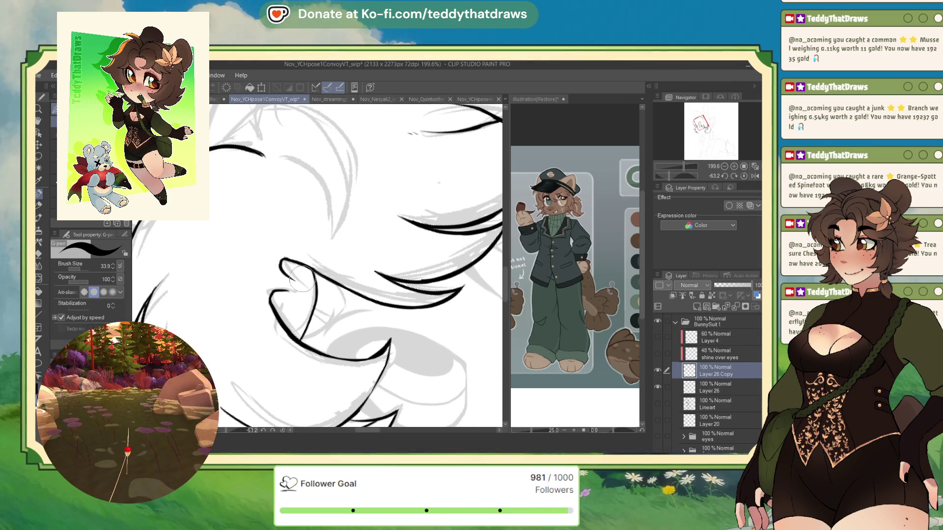
{"action": "mouse_move", "coordinate": [317, 346]}
{"action": "left_mouse_down"}
{"action": "mouse_move", "coordinate": [347, 282]}
{"action": "mouse_move", "coordinate": [338, 324]}
{"action": "mouse_move", "coordinate": [302, 356]}
{"action": "left_mouse_up"}
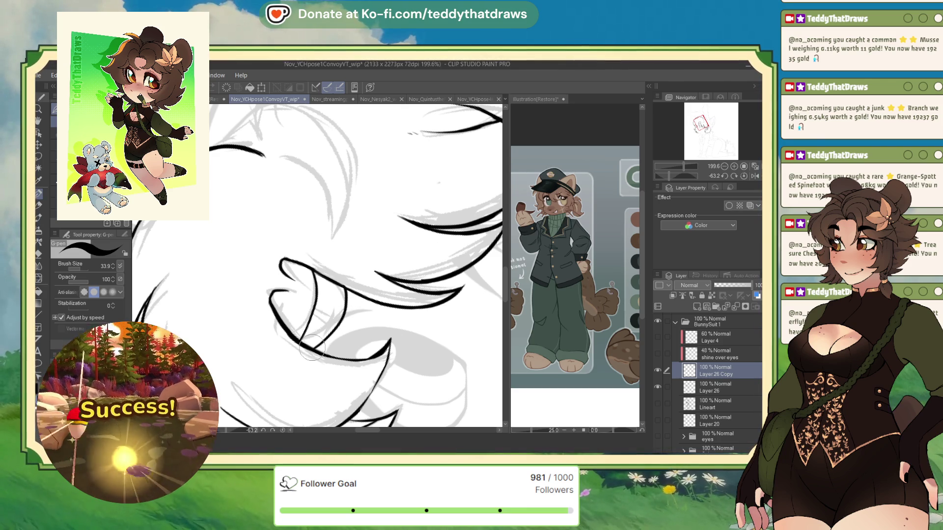
{"action": "mouse_move", "coordinate": [324, 307]}
{"action": "left_mouse_down"}
{"action": "mouse_move", "coordinate": [314, 329]}
{"action": "mouse_move", "coordinate": [308, 321]}
{"action": "left_mouse_up"}
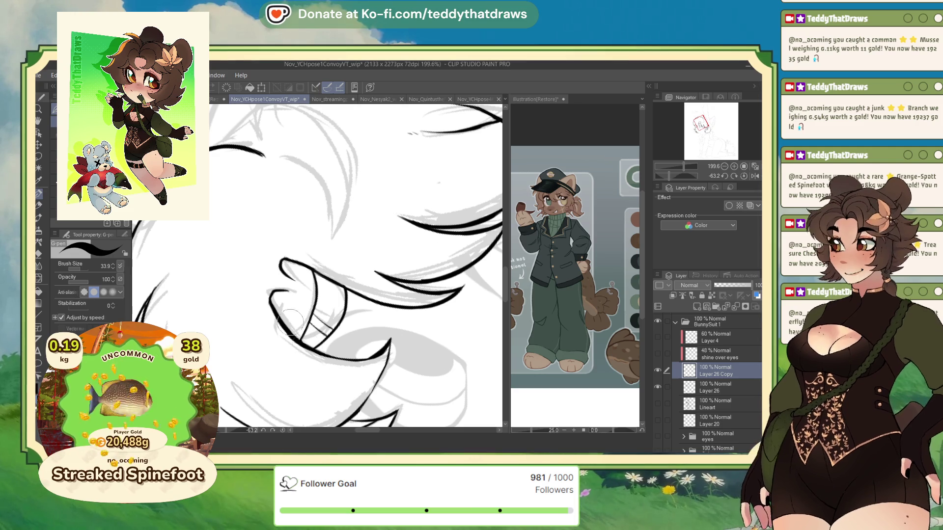
{"action": "left_click_drag", "start_coordinate": [278, 291], "coordinate": [273, 334]}
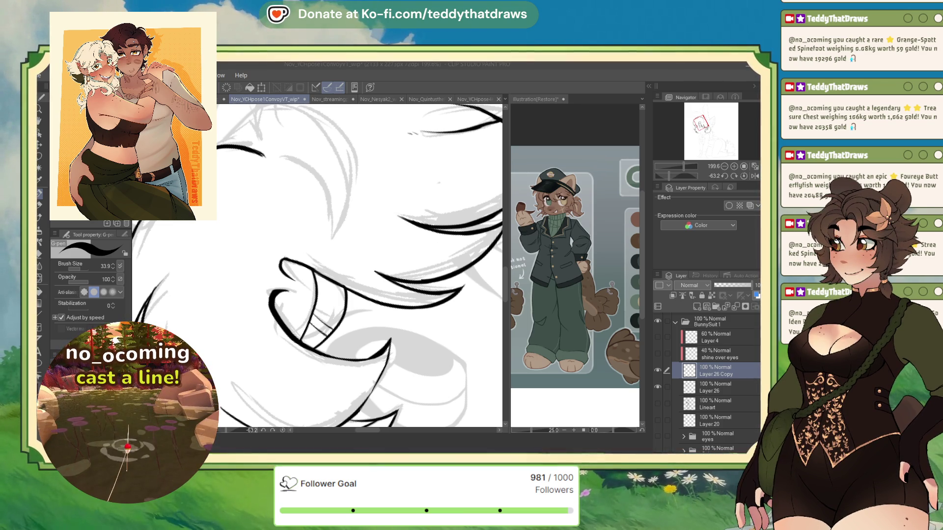
{"action": "left_click", "coordinate": [349, 296]}
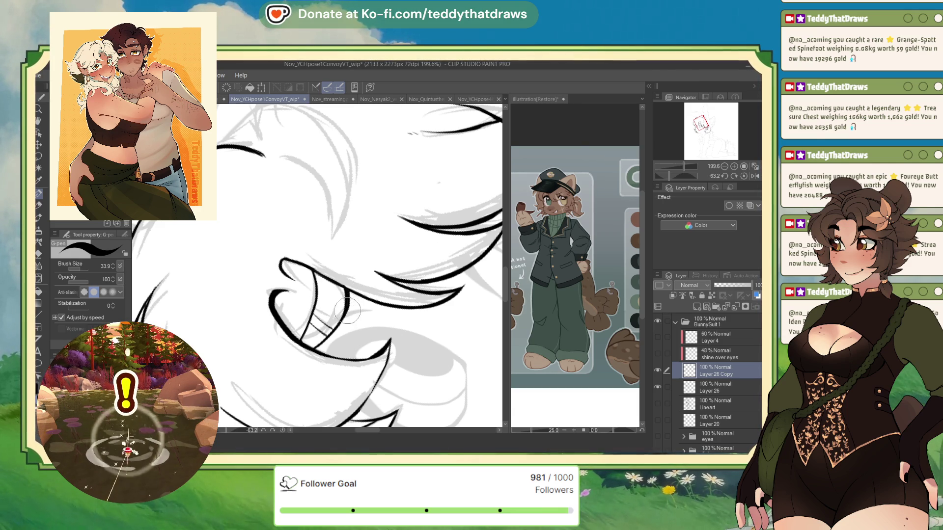
{"action": "left_click_drag", "start_coordinate": [312, 277], "coordinate": [309, 321]}
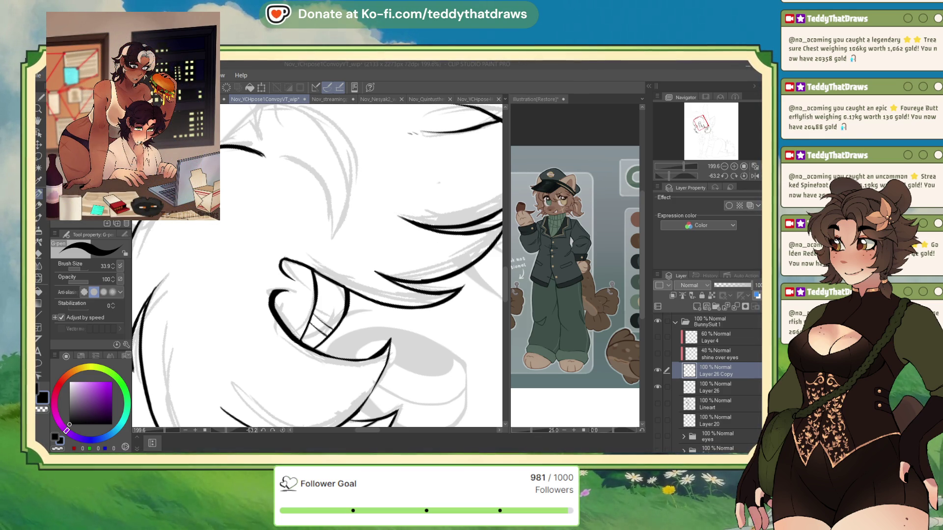
Step: Redo a curved hair line as a short hooked hair stroke on the mirrored view
{"action": "scroll", "coordinate": [324, 118], "scroll_direction": "up", "scroll_amount": 2}
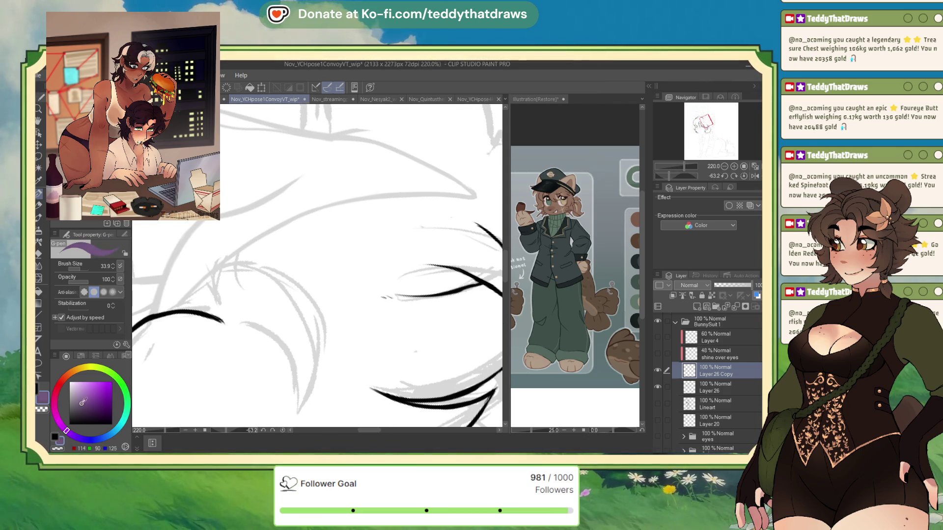
{"action": "mouse_move", "coordinate": [206, 290]}
{"action": "left_mouse_down"}
{"action": "mouse_move", "coordinate": [235, 239]}
{"action": "mouse_move", "coordinate": [206, 292]}
{"action": "left_mouse_up"}
{"action": "key", "text": "ctrl+z"}
{"action": "key", "text": "h"}
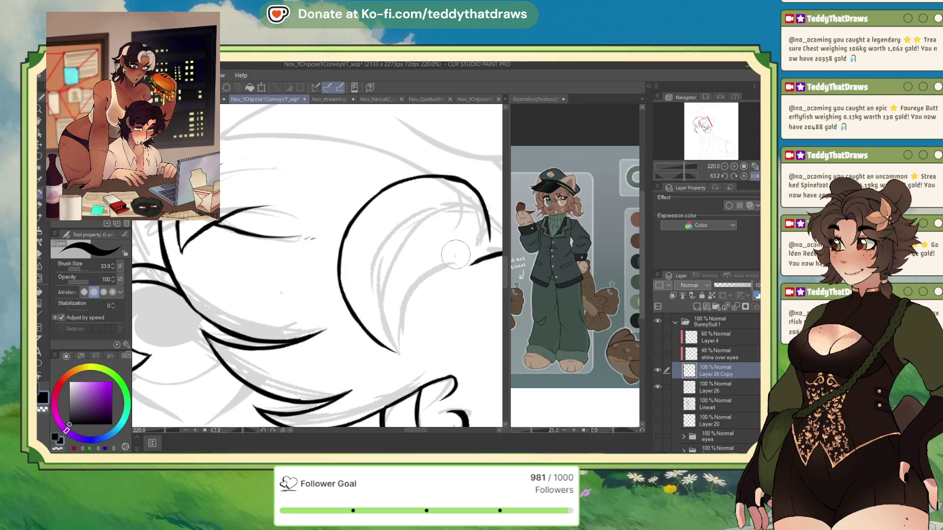
{"action": "mouse_move", "coordinate": [457, 255]}
{"action": "left_mouse_down"}
{"action": "mouse_move", "coordinate": [436, 229]}
{"action": "mouse_move", "coordinate": [418, 230]}
{"action": "mouse_move", "coordinate": [398, 260]}
{"action": "mouse_move", "coordinate": [388, 334]}
{"action": "mouse_move", "coordinate": [397, 353]}
{"action": "left_mouse_up"}
Step: Restore the view to normal and upright, then ink a crescent curl beside the eye
{"action": "left_click", "coordinate": [754, 176]}
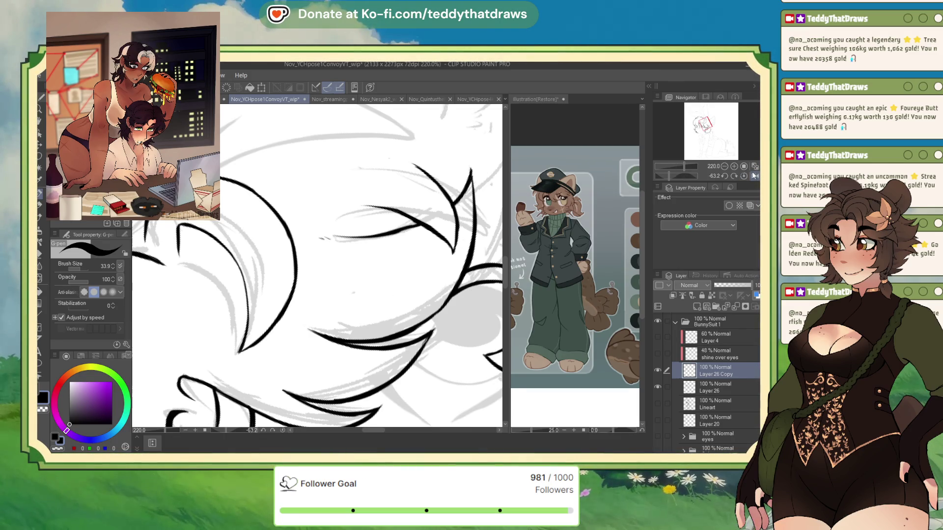
{"action": "left_click", "coordinate": [745, 176]}
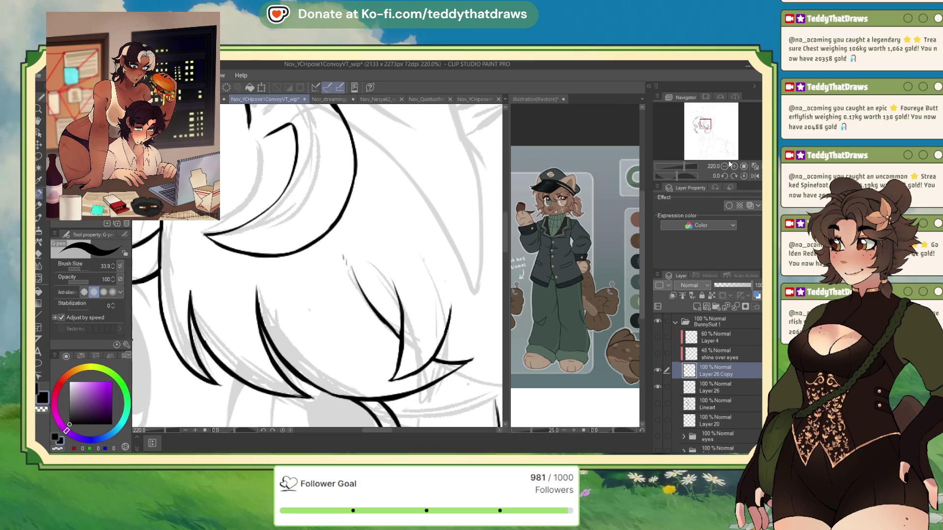
{"action": "left_click_drag", "start_coordinate": [713, 136], "coordinate": [712, 133]}
{"action": "mouse_move", "coordinate": [288, 230]}
{"action": "left_mouse_down"}
{"action": "mouse_move", "coordinate": [302, 219]}
{"action": "mouse_move", "coordinate": [310, 241]}
{"action": "mouse_move", "coordinate": [295, 273]}
{"action": "left_mouse_up"}
Step: Zoom out to see the whole figure, then zoom to about 322% on the hair edge by the cheek
{"action": "scroll", "coordinate": [295, 273], "scroll_direction": "down", "scroll_amount": 6}
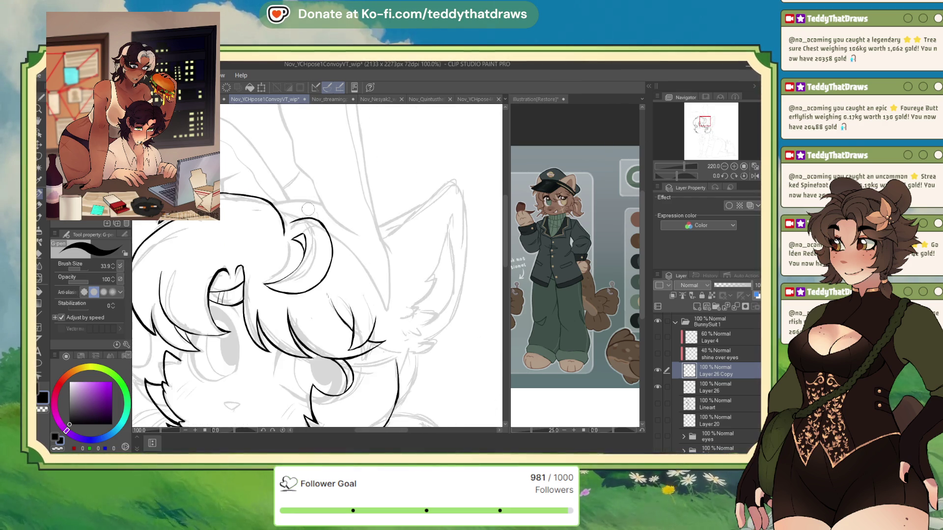
{"action": "scroll", "coordinate": [372, 255], "scroll_direction": "up", "scroll_amount": 1}
{"action": "scroll", "coordinate": [372, 255], "scroll_direction": "up", "scroll_amount": 3}
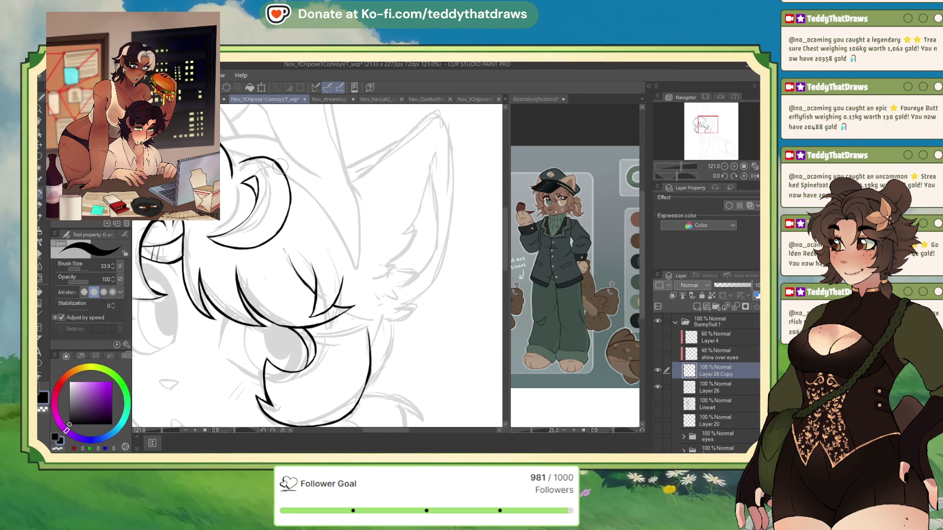
{"action": "scroll", "coordinate": [383, 209], "scroll_direction": "down", "scroll_amount": 2}
{"action": "scroll", "coordinate": [383, 209], "scroll_direction": "up", "scroll_amount": 2}
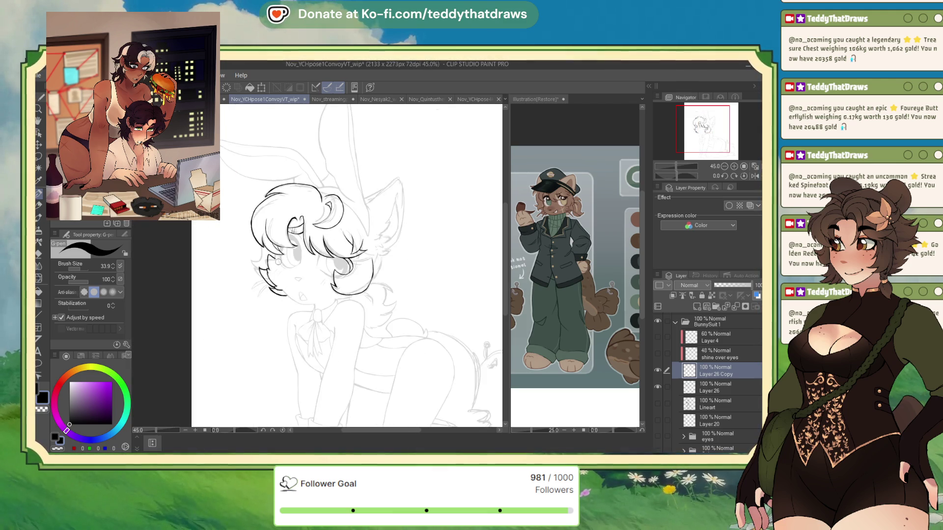
{"action": "scroll", "coordinate": [281, 222], "scroll_direction": "down", "scroll_amount": 4}
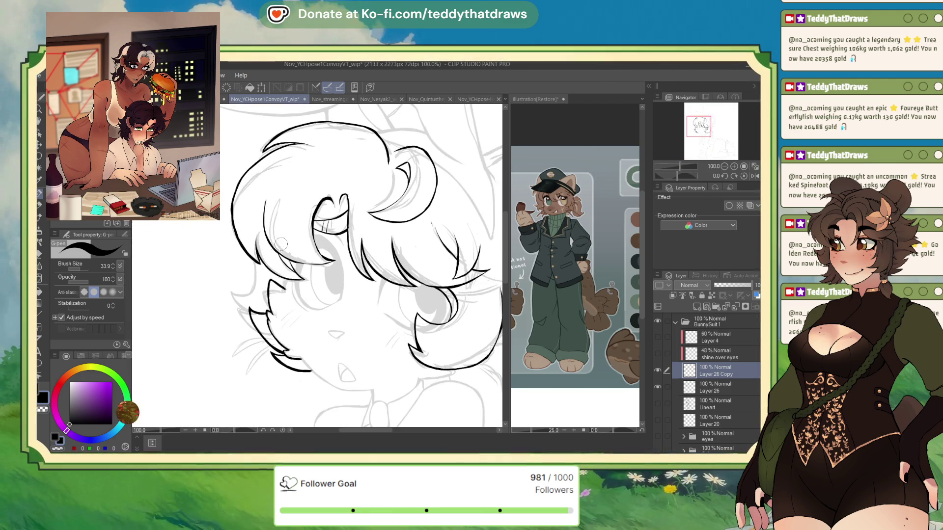
{"action": "scroll", "coordinate": [348, 281], "scroll_direction": "up", "scroll_amount": 2}
{"action": "scroll", "coordinate": [351, 285], "scroll_direction": "up", "scroll_amount": 7}
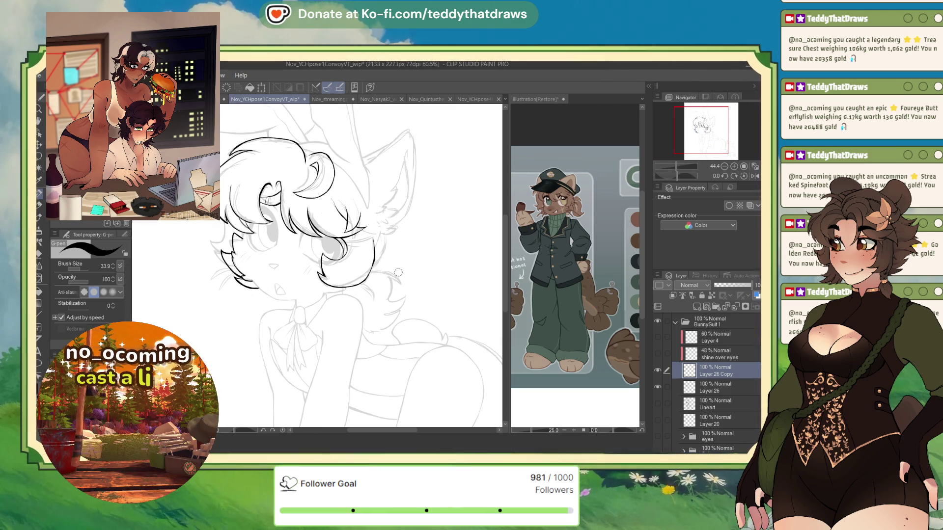
Step: Lengthen the hair's lower-edge ink line rightward beside the face, then zoom out to check the figure
{"action": "scroll", "coordinate": [356, 292], "scroll_direction": "up", "scroll_amount": 2}
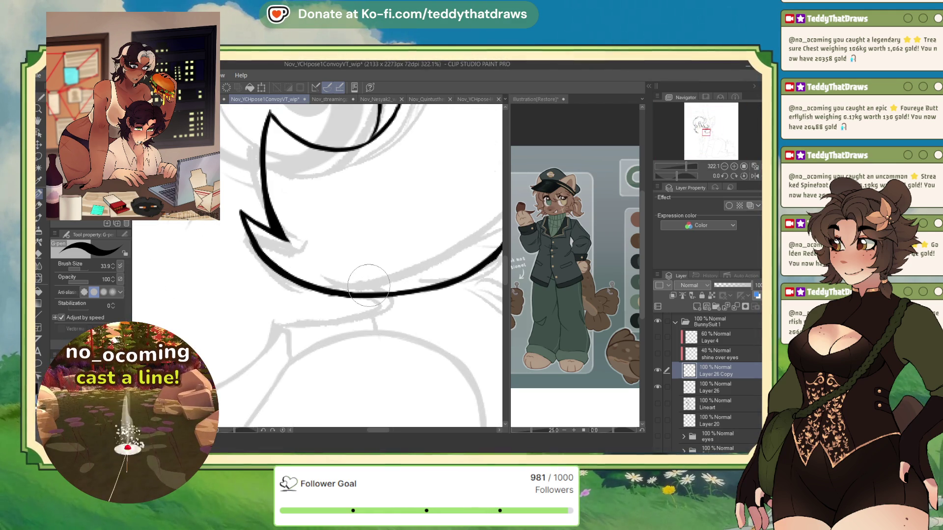
{"action": "mouse_move", "coordinate": [356, 292]}
{"action": "left_mouse_down"}
{"action": "mouse_move", "coordinate": [252, 300]}
{"action": "mouse_move", "coordinate": [280, 319]}
{"action": "mouse_move", "coordinate": [362, 323]}
{"action": "left_mouse_up"}
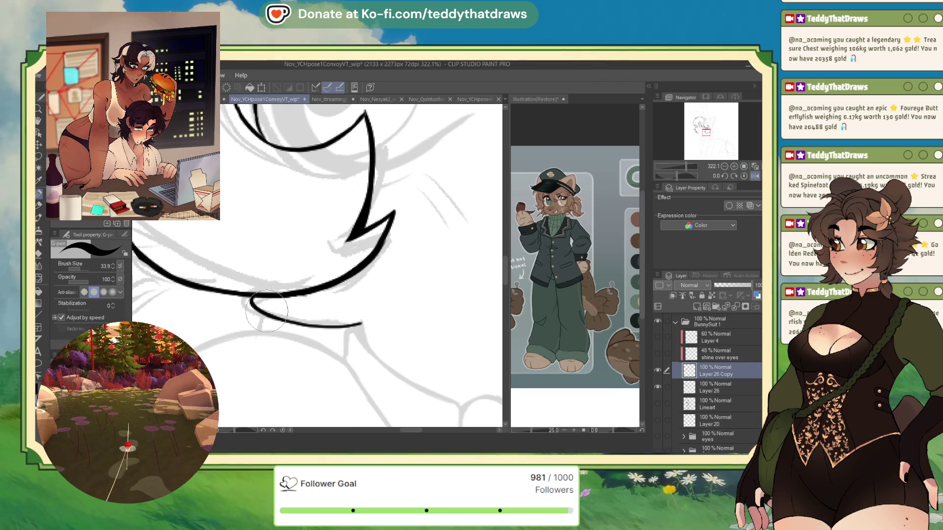
{"action": "left_click_drag", "start_coordinate": [275, 320], "coordinate": [354, 325]}
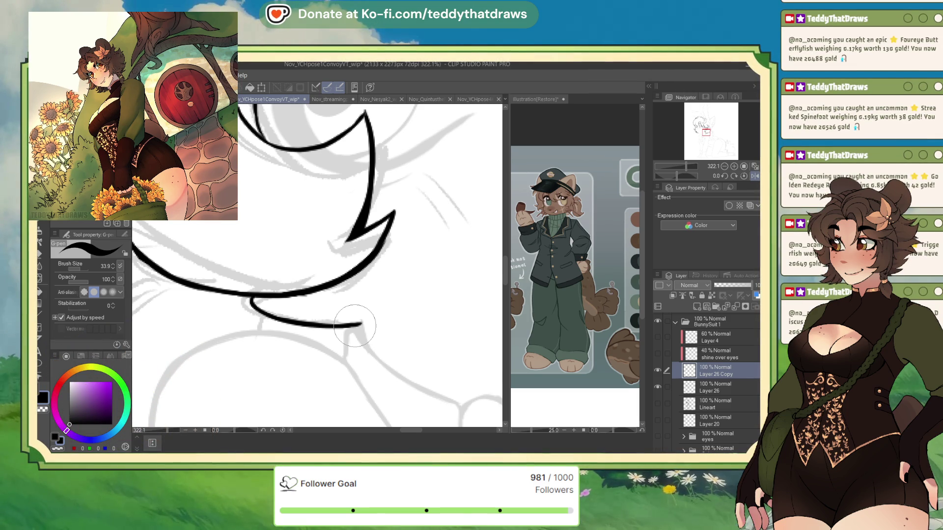
{"action": "scroll", "coordinate": [334, 229], "scroll_direction": "down", "scroll_amount": 5}
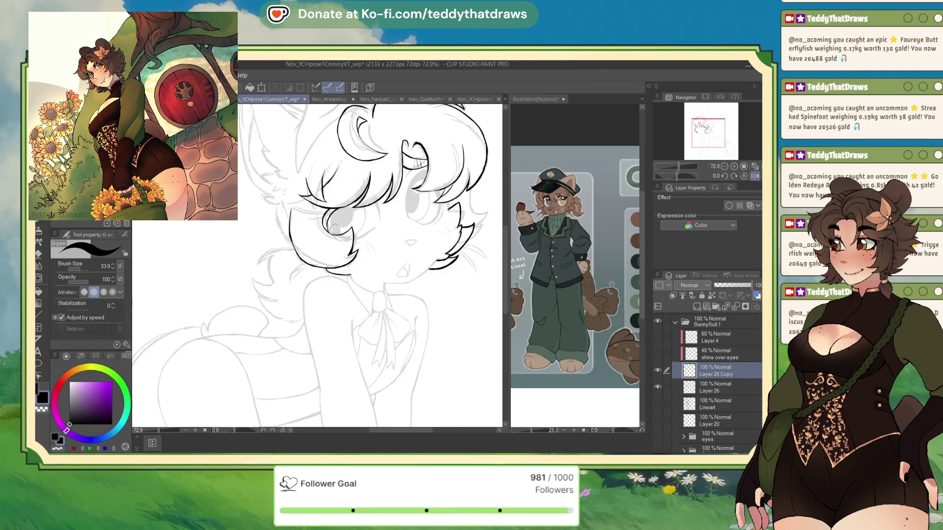
{"action": "scroll", "coordinate": [334, 229], "scroll_direction": "down", "scroll_amount": 4}
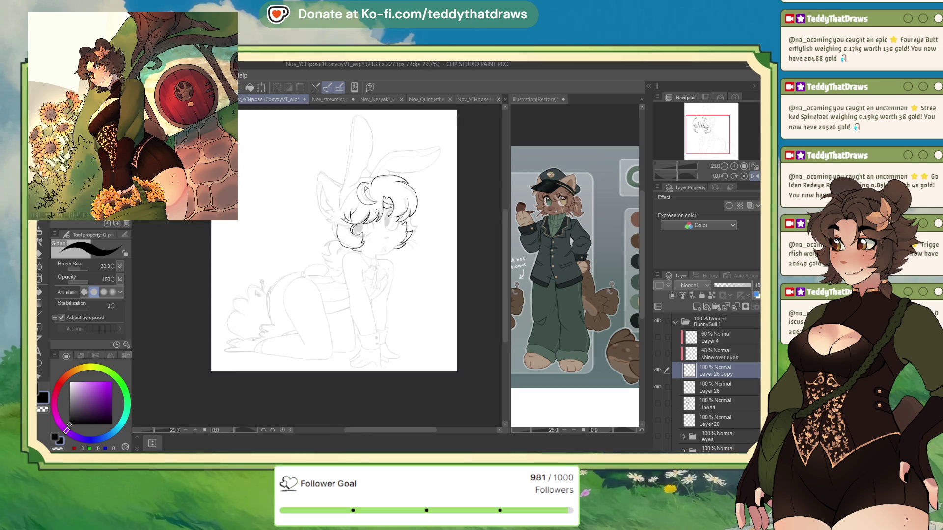
Step: Ink a solid black triangular nose and trim its edges with transparent colour
{"action": "scroll", "coordinate": [335, 229], "scroll_direction": "up", "scroll_amount": 8}
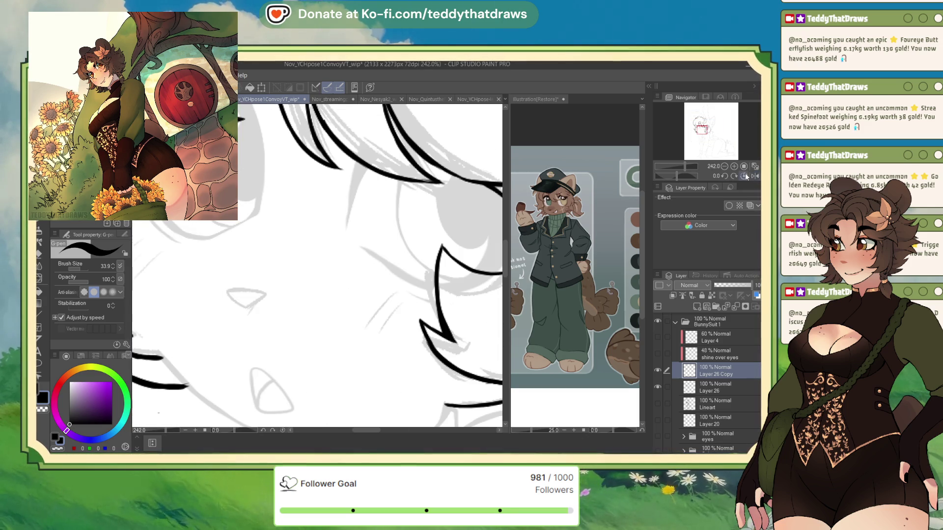
{"action": "mouse_move", "coordinate": [228, 289]}
{"action": "left_mouse_down"}
{"action": "mouse_move", "coordinate": [243, 305]}
{"action": "mouse_move", "coordinate": [266, 293]}
{"action": "mouse_move", "coordinate": [228, 289]}
{"action": "mouse_move", "coordinate": [264, 290]}
{"action": "mouse_move", "coordinate": [246, 303]}
{"action": "mouse_move", "coordinate": [232, 293]}
{"action": "mouse_move", "coordinate": [260, 294]}
{"action": "left_mouse_up"}
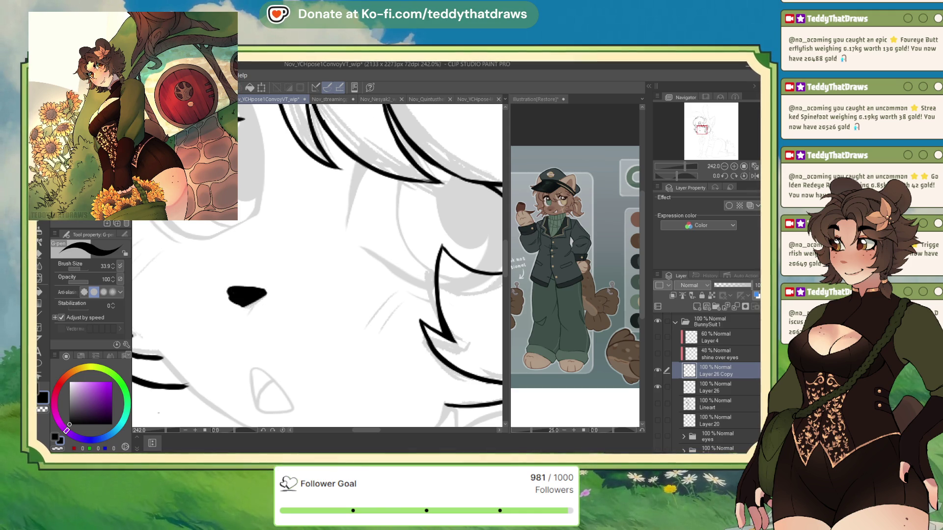
{"action": "key", "text": "c"}
{"action": "mouse_move", "coordinate": [223, 291]}
{"action": "left_mouse_down"}
{"action": "mouse_move", "coordinate": [235, 297]}
{"action": "mouse_move", "coordinate": [253, 285]}
{"action": "left_mouse_up"}
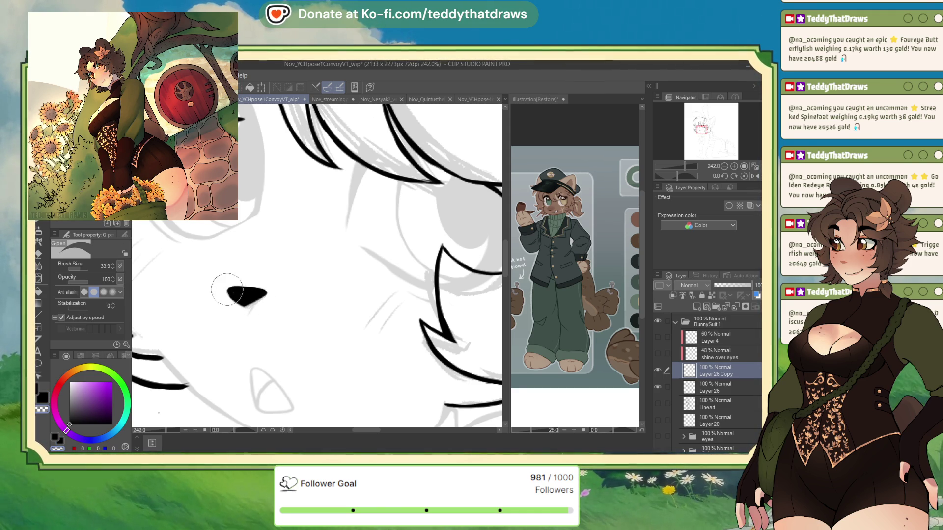
{"action": "scroll", "coordinate": [298, 219], "scroll_direction": "down", "scroll_amount": 8}
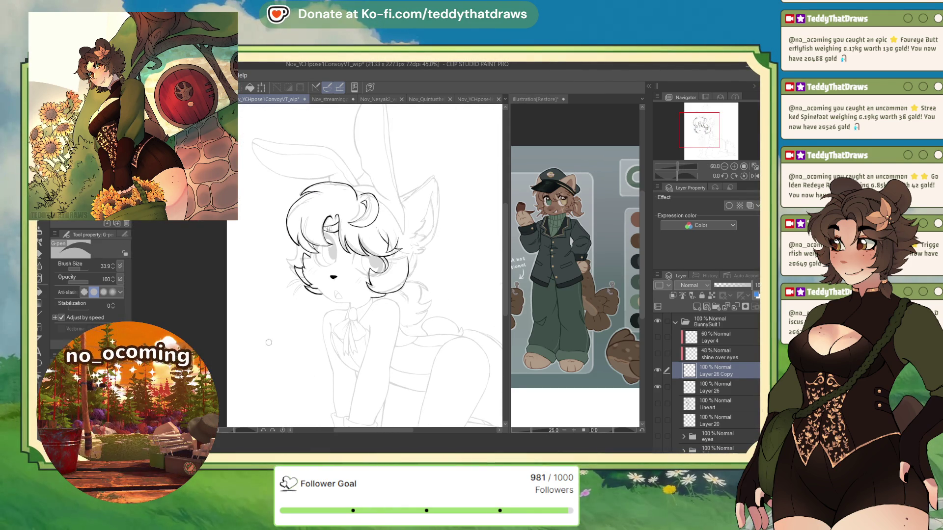
Step: Ink the cheek's curved tuft line with a thick pointed tip and extend it downward in black
{"action": "key", "text": "c"}
{"action": "scroll", "coordinate": [405, 271], "scroll_direction": "up", "scroll_amount": 8}
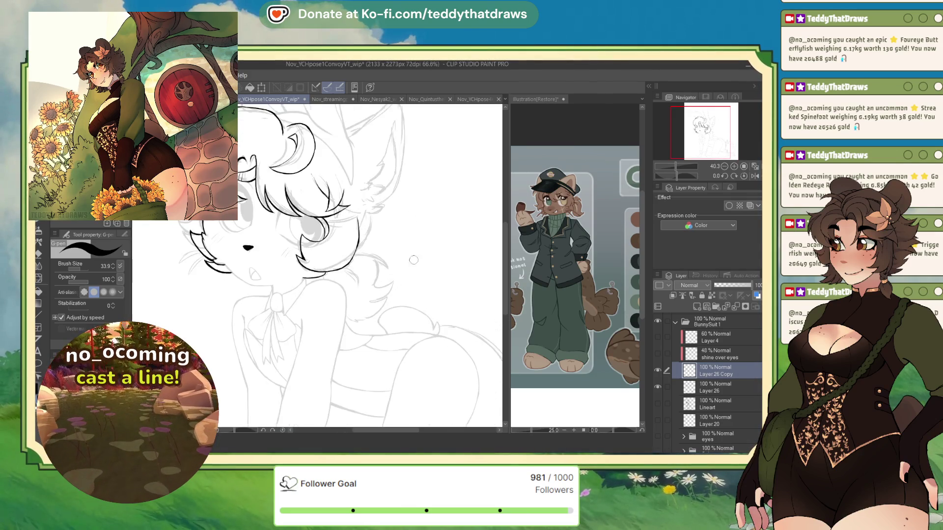
{"action": "left_click_drag", "start_coordinate": [357, 248], "coordinate": [491, 221]}
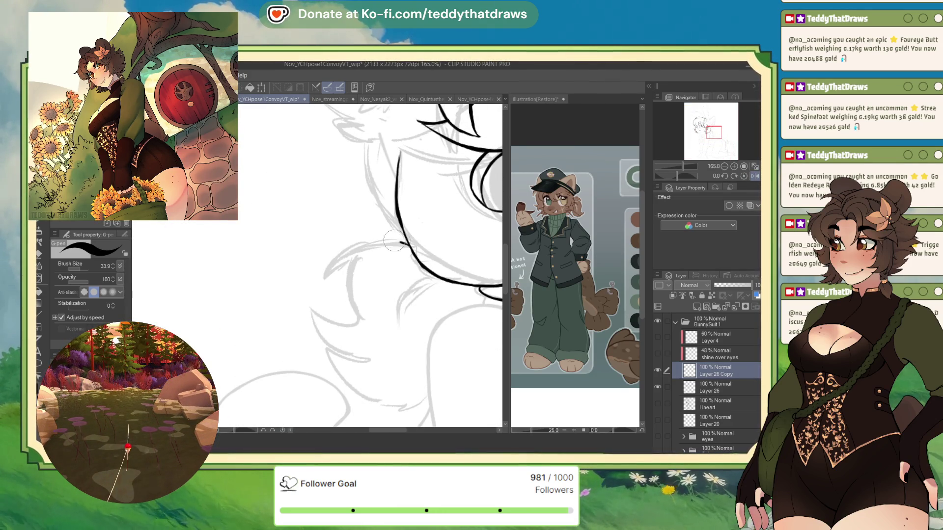
{"action": "mouse_move", "coordinate": [393, 241]}
{"action": "left_mouse_down"}
{"action": "mouse_move", "coordinate": [338, 258]}
{"action": "mouse_move", "coordinate": [359, 263]}
{"action": "left_mouse_up"}
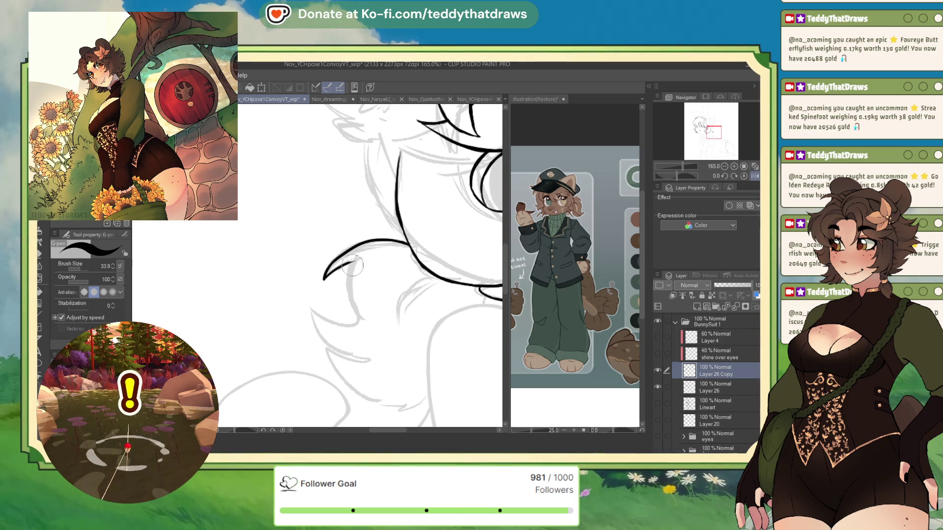
{"action": "mouse_move", "coordinate": [352, 260]}
{"action": "left_mouse_down"}
{"action": "mouse_move", "coordinate": [339, 287]}
{"action": "mouse_move", "coordinate": [339, 279]}
{"action": "mouse_move", "coordinate": [351, 316]}
{"action": "mouse_move", "coordinate": [314, 300]}
{"action": "mouse_move", "coordinate": [336, 350]}
{"action": "mouse_move", "coordinate": [364, 363]}
{"action": "mouse_move", "coordinate": [328, 346]}
{"action": "mouse_move", "coordinate": [359, 385]}
{"action": "mouse_move", "coordinate": [407, 401]}
{"action": "left_mouse_up"}
{"action": "left_click_drag", "start_coordinate": [713, 131], "coordinate": [713, 135]}
{"action": "left_click_drag", "start_coordinate": [676, 176], "coordinate": [668, 176]}
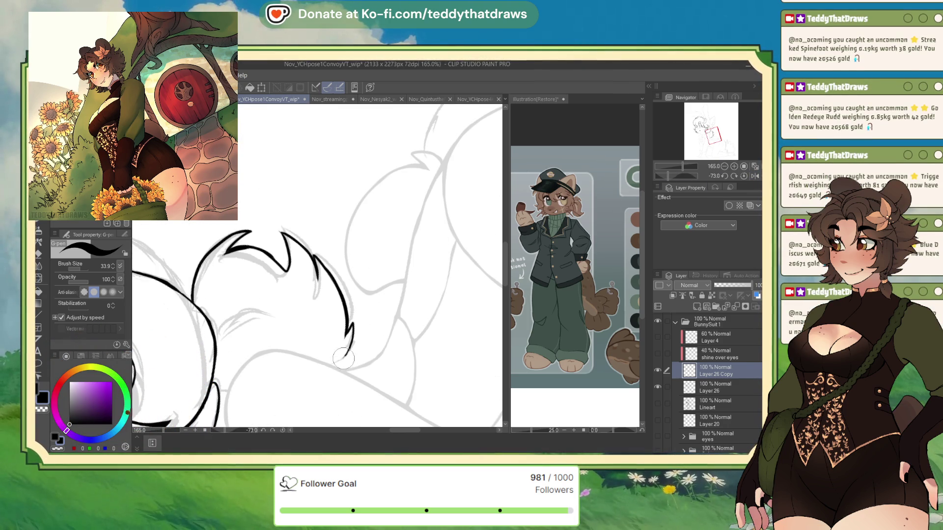
{"action": "left_click_drag", "start_coordinate": [351, 328], "coordinate": [334, 368]}
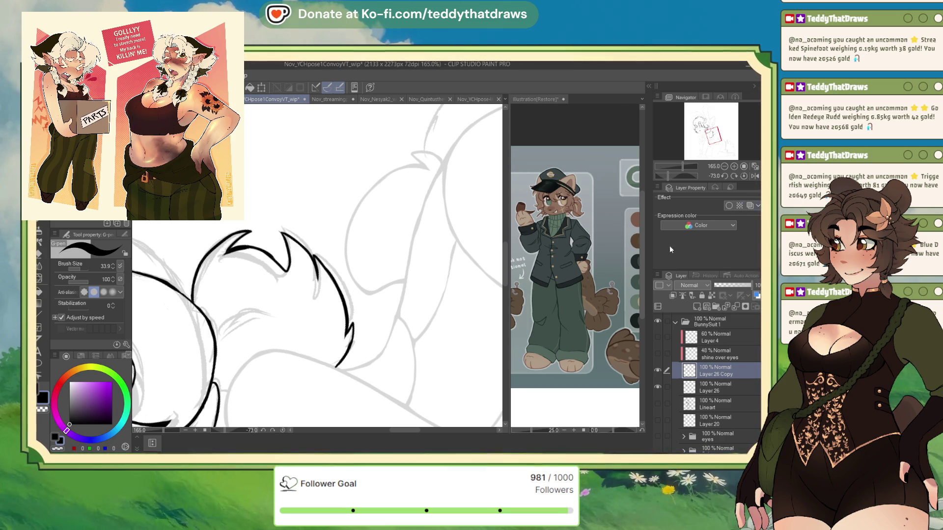
Step: Rotate the canvas to reach the far side of the cheek fur tuft
{"action": "scroll", "coordinate": [284, 250], "scroll_direction": "up", "scroll_amount": 1}
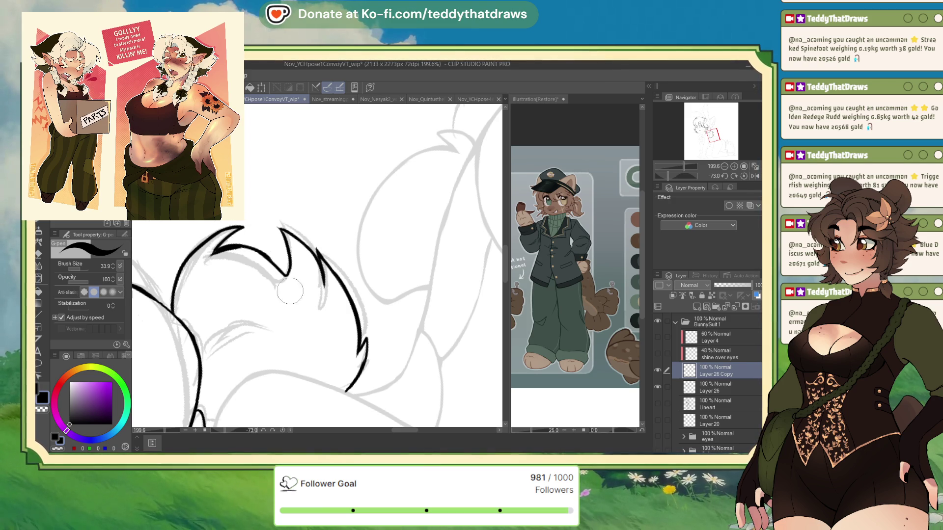
{"action": "scroll", "coordinate": [392, 335], "scroll_direction": "down", "scroll_amount": 1}
{"action": "scroll", "coordinate": [393, 335], "scroll_direction": "up", "scroll_amount": 1}
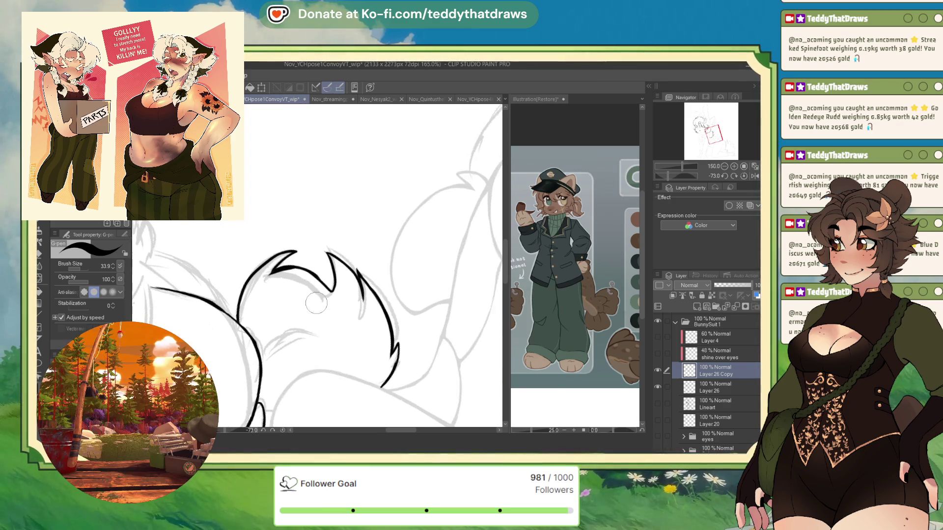
{"action": "left_click_drag", "start_coordinate": [317, 301], "coordinate": [282, 293]}
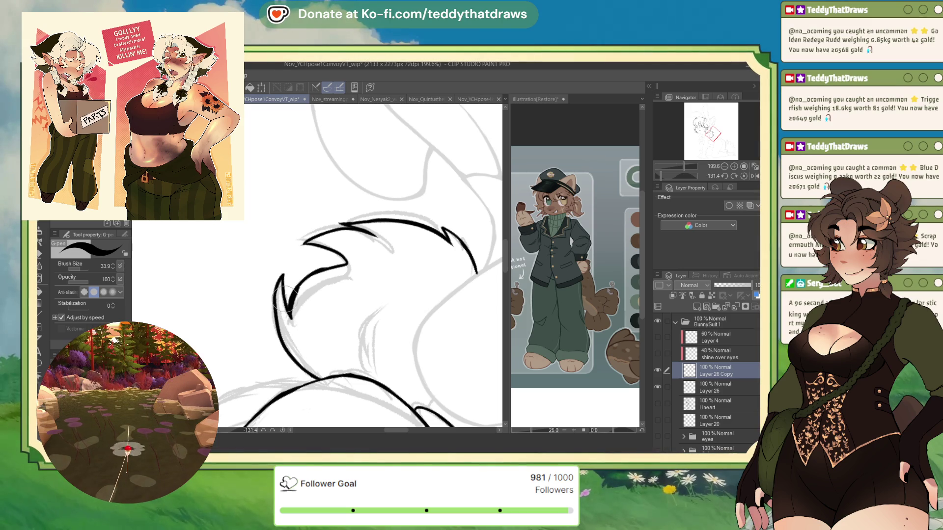
{"action": "left_click_drag", "start_coordinate": [308, 276], "coordinate": [334, 320]}
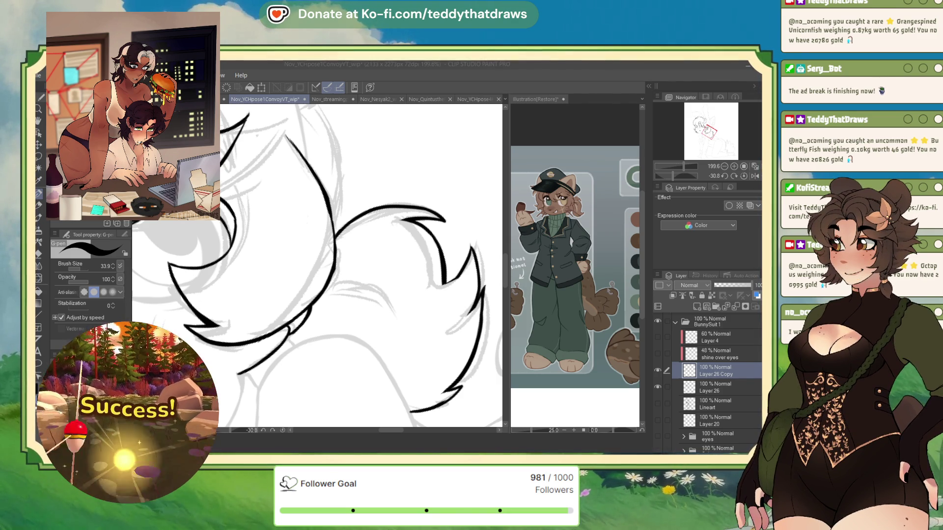
{"action": "scroll", "coordinate": [325, 260], "scroll_direction": "down", "scroll_amount": 3}
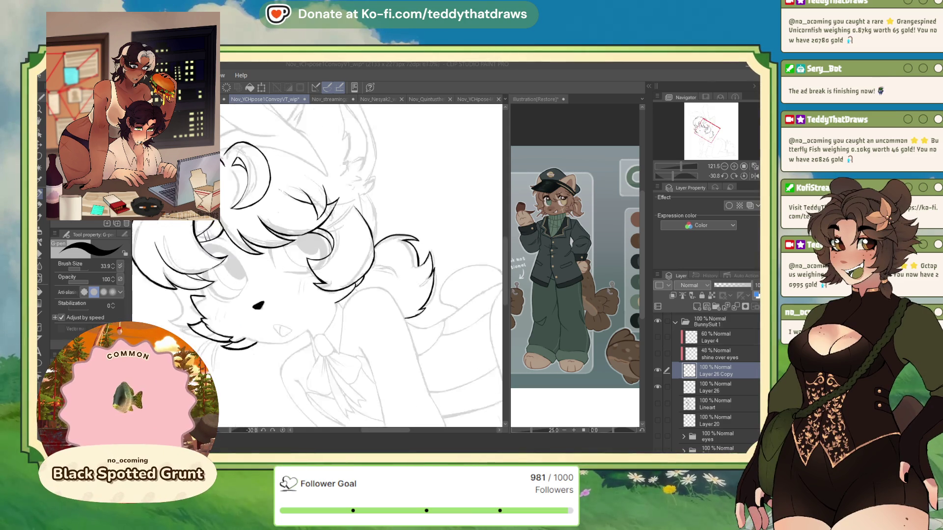
Step: Add another black stroke to the fur tuft at a tilted angle, then straighten the view and zoom out
{"action": "left_click", "coordinate": [753, 177]}
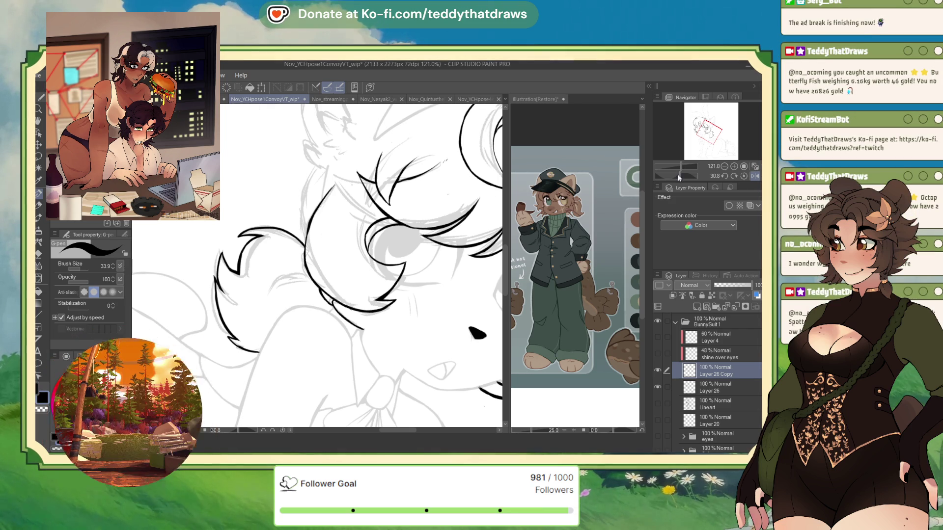
{"action": "left_click_drag", "start_coordinate": [678, 176], "coordinate": [646, 184]}
{"action": "mouse_move", "coordinate": [326, 275]}
{"action": "left_mouse_down"}
{"action": "mouse_move", "coordinate": [344, 298]}
{"action": "mouse_move", "coordinate": [364, 300]}
{"action": "mouse_move", "coordinate": [311, 294]}
{"action": "left_mouse_up"}
{"action": "left_click", "coordinate": [733, 177]}
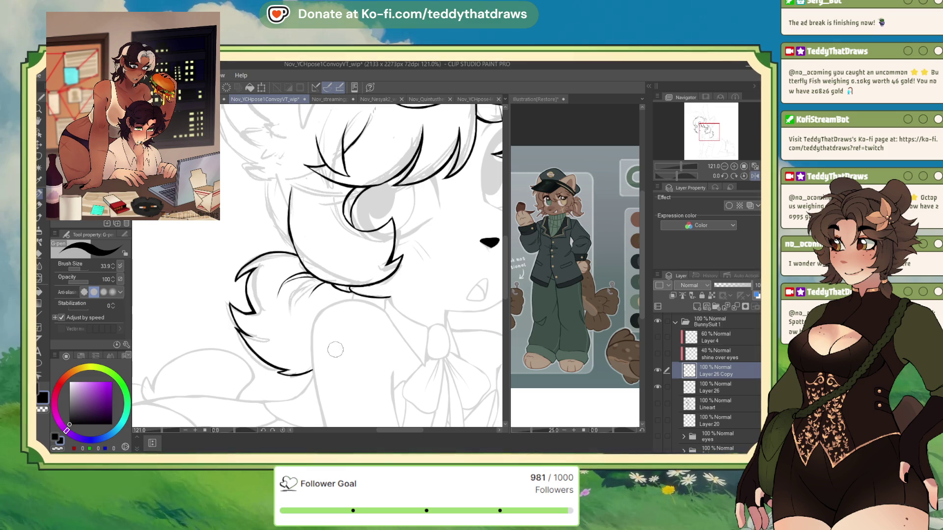
{"action": "scroll", "coordinate": [361, 326], "scroll_direction": "down", "scroll_amount": 2}
{"action": "scroll", "coordinate": [366, 314], "scroll_direction": "up", "scroll_amount": 4}
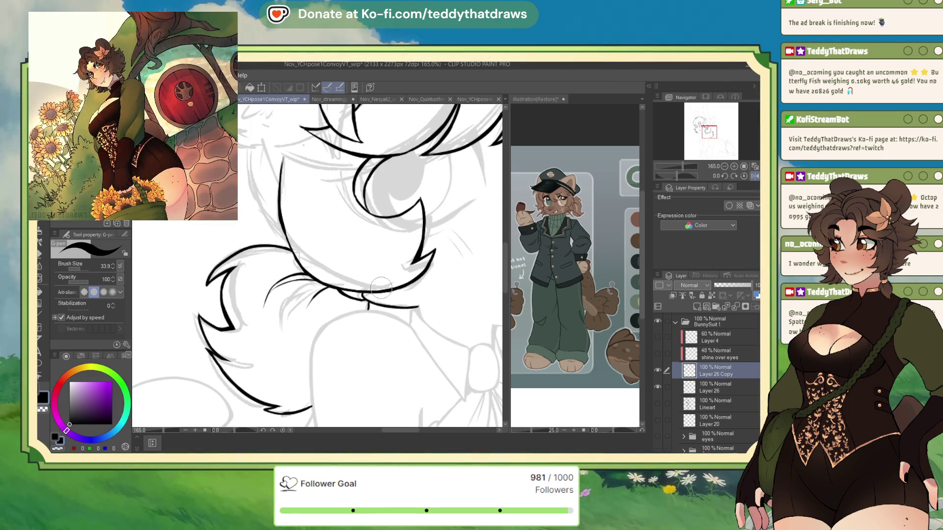
{"action": "scroll", "coordinate": [337, 262], "scroll_direction": "down", "scroll_amount": 2}
{"action": "scroll", "coordinate": [337, 263], "scroll_direction": "down", "scroll_amount": 3}
Step: Trace the back outline in black and extend it down toward the tail
{"action": "scroll", "coordinate": [258, 339], "scroll_direction": "up", "scroll_amount": 2}
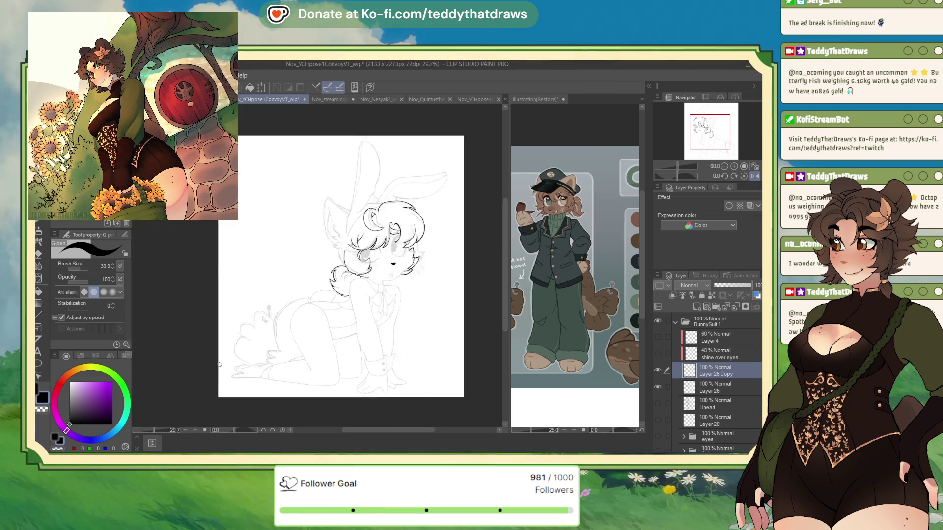
{"action": "left_click_drag", "start_coordinate": [676, 176], "coordinate": [667, 173]}
{"action": "mouse_move", "coordinate": [330, 163]}
{"action": "left_mouse_down"}
{"action": "mouse_move", "coordinate": [313, 224]}
{"action": "mouse_move", "coordinate": [321, 252]}
{"action": "left_mouse_up"}
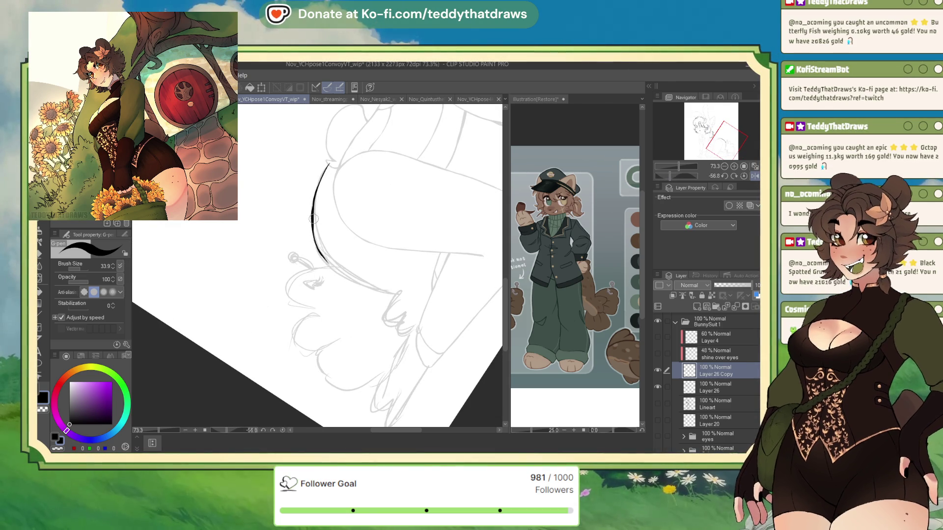
{"action": "scroll", "coordinate": [402, 290], "scroll_direction": "up", "scroll_amount": 2}
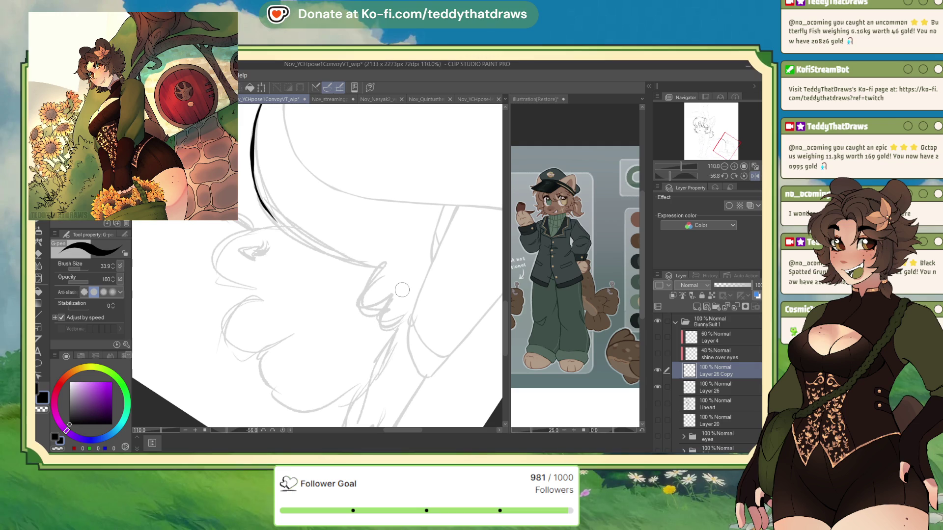
{"action": "mouse_move", "coordinate": [269, 212]}
{"action": "left_mouse_down"}
{"action": "mouse_move", "coordinate": [295, 238]}
{"action": "mouse_move", "coordinate": [372, 266]}
{"action": "left_mouse_up"}
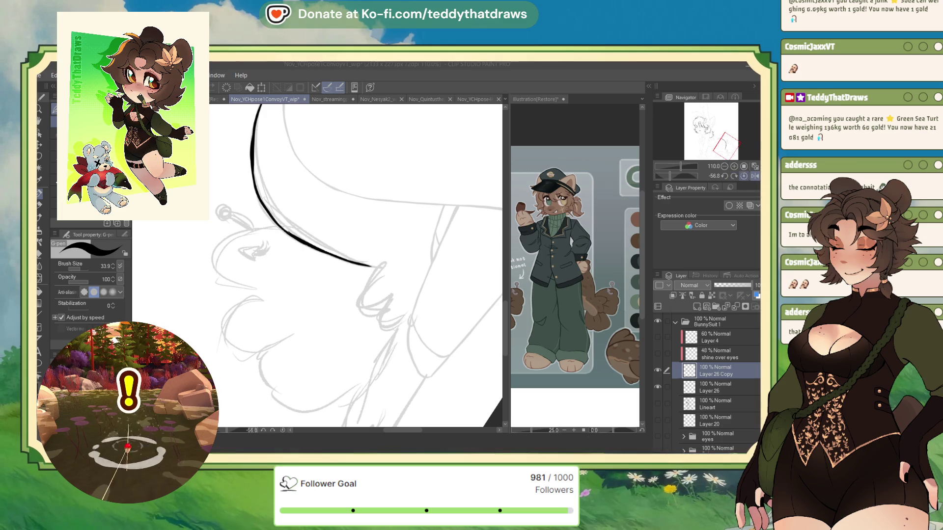
Step: Check the lineart mirrored, then ink the first scalloped fur bumps along the tail
{"action": "left_click", "coordinate": [744, 176]}
{"action": "left_click", "coordinate": [751, 177]}
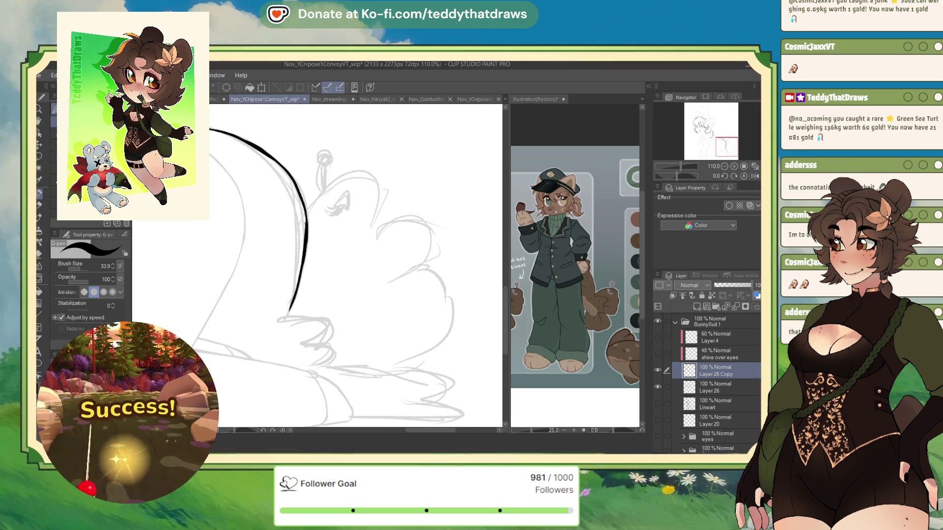
{"action": "left_click", "coordinate": [757, 177]}
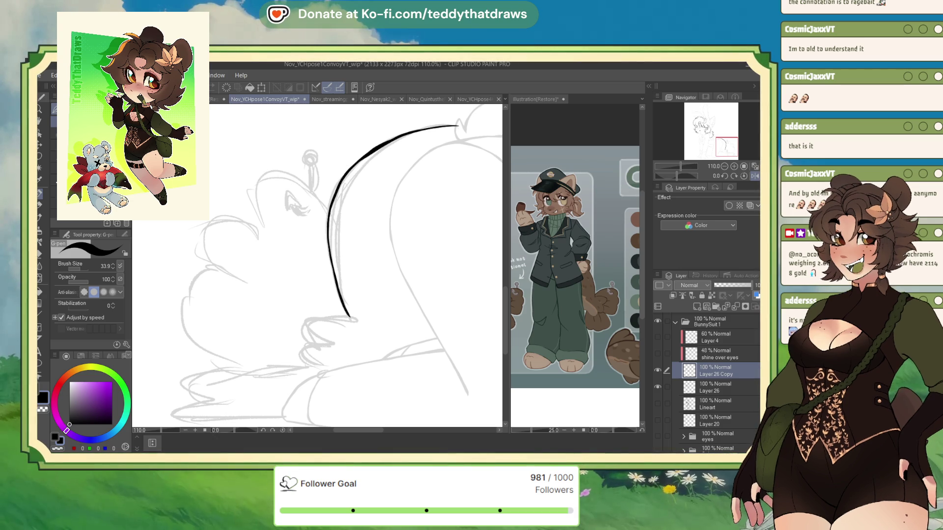
{"action": "left_click_drag", "start_coordinate": [669, 175], "coordinate": [670, 176]}
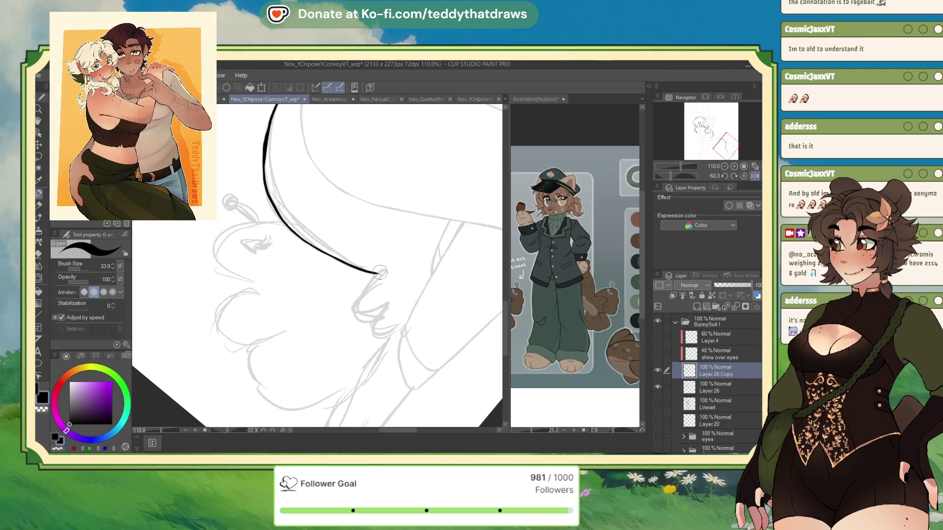
{"action": "mouse_move", "coordinate": [381, 271]}
{"action": "left_mouse_down"}
{"action": "mouse_move", "coordinate": [358, 297]}
{"action": "mouse_move", "coordinate": [354, 319]}
{"action": "mouse_move", "coordinate": [387, 308]}
{"action": "left_mouse_up"}
{"action": "left_click_drag", "start_coordinate": [376, 273], "coordinate": [388, 266]}
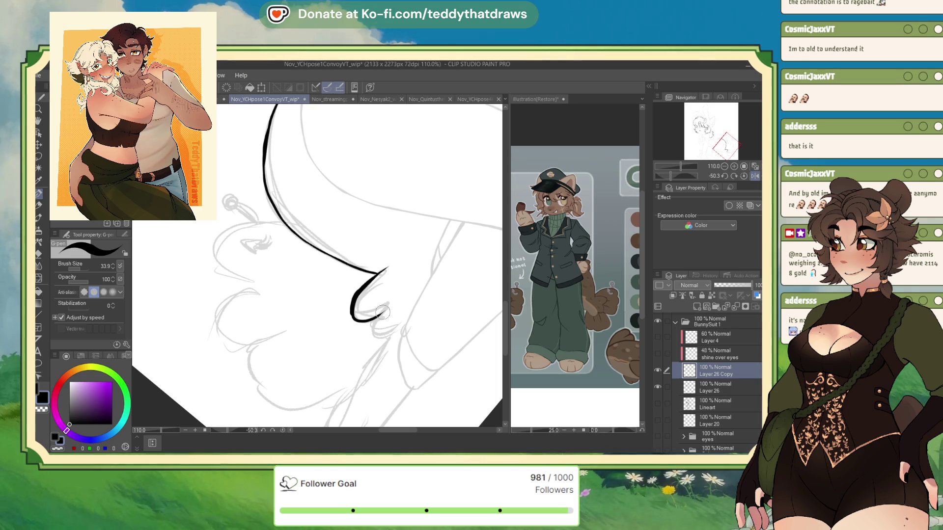
{"action": "mouse_move", "coordinate": [376, 317]}
{"action": "left_mouse_down"}
{"action": "mouse_move", "coordinate": [378, 337]}
{"action": "mouse_move", "coordinate": [393, 331]}
{"action": "left_mouse_up"}
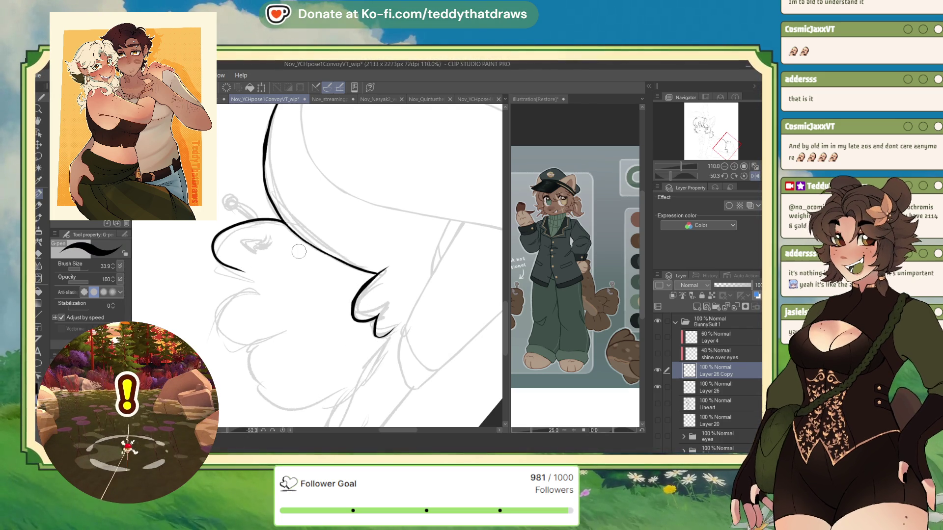
Step: Ink the tail's outer left curve down to its lower-left edge
{"action": "mouse_move", "coordinate": [284, 227]}
{"action": "left_mouse_down"}
{"action": "mouse_move", "coordinate": [214, 245]}
{"action": "mouse_move", "coordinate": [239, 286]}
{"action": "left_mouse_up"}
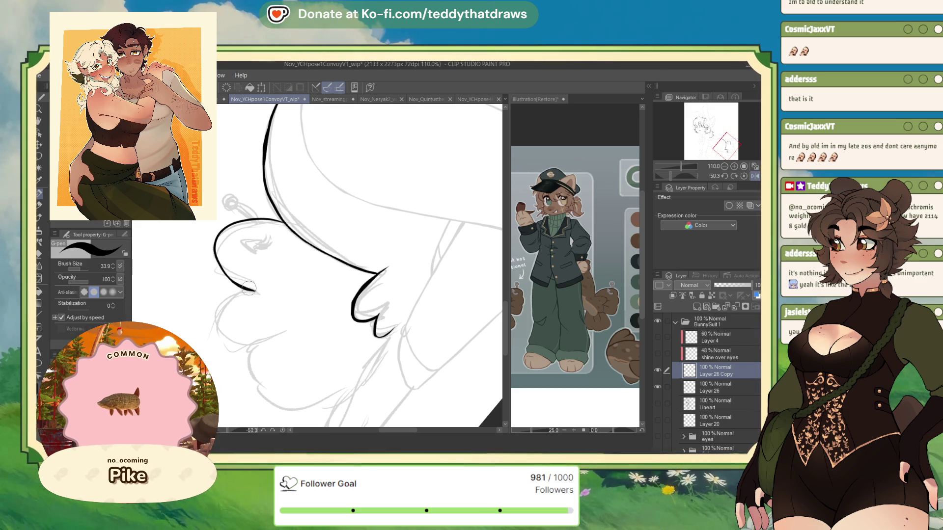
{"action": "mouse_move", "coordinate": [254, 291]}
{"action": "left_mouse_down"}
{"action": "mouse_move", "coordinate": [216, 326]}
{"action": "mouse_move", "coordinate": [249, 364]}
{"action": "left_mouse_up"}
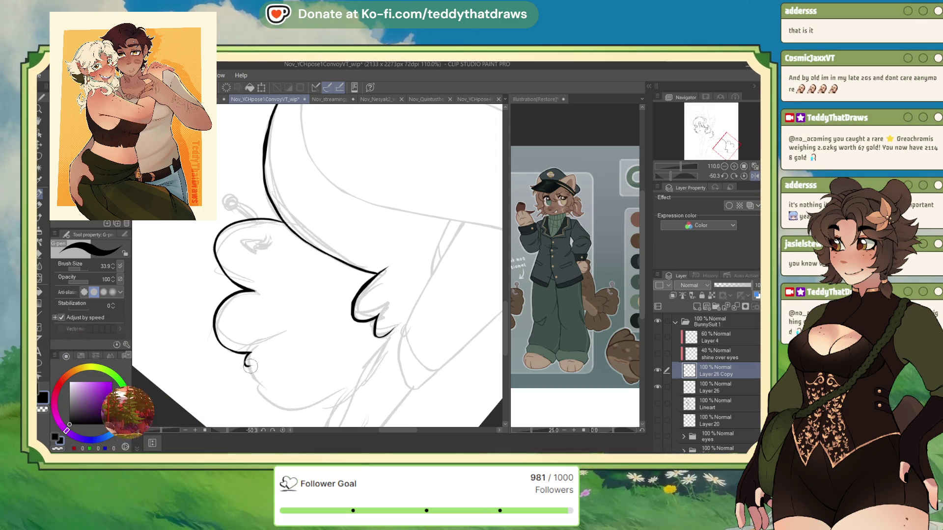
{"action": "mouse_move", "coordinate": [247, 366]}
{"action": "left_mouse_down"}
{"action": "mouse_move", "coordinate": [246, 382]}
{"action": "mouse_move", "coordinate": [267, 393]}
{"action": "mouse_move", "coordinate": [266, 408]}
{"action": "left_mouse_up"}
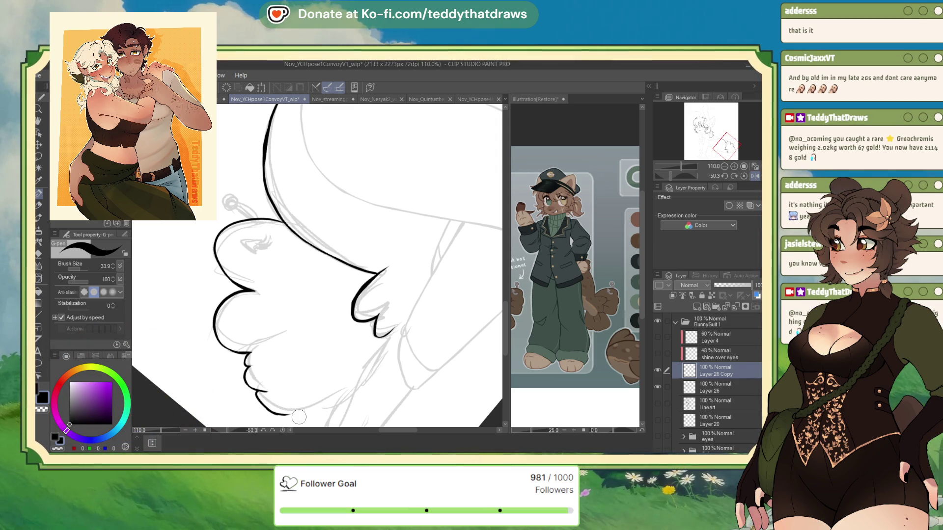
{"action": "left_click", "coordinate": [677, 177]}
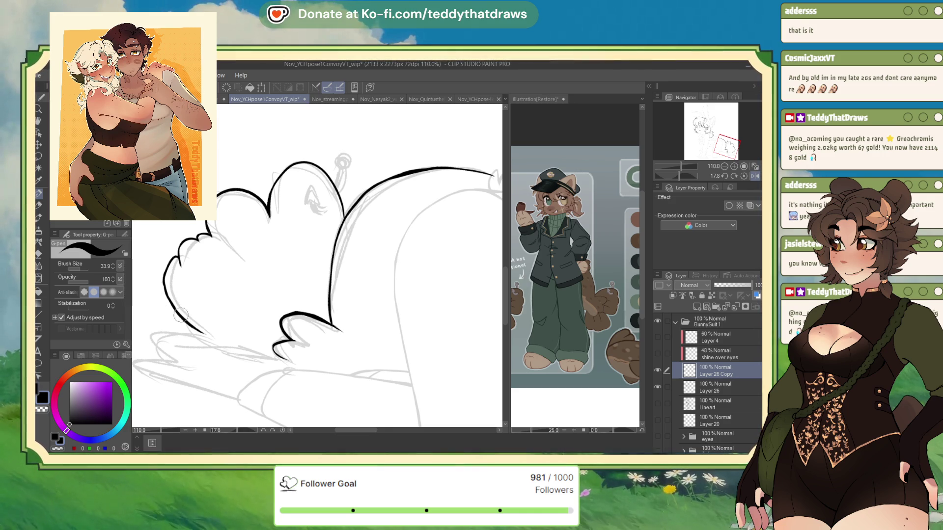
{"action": "mouse_move", "coordinate": [165, 288]}
{"action": "left_mouse_down"}
{"action": "mouse_move", "coordinate": [223, 344]}
{"action": "mouse_move", "coordinate": [277, 362]}
{"action": "left_mouse_up"}
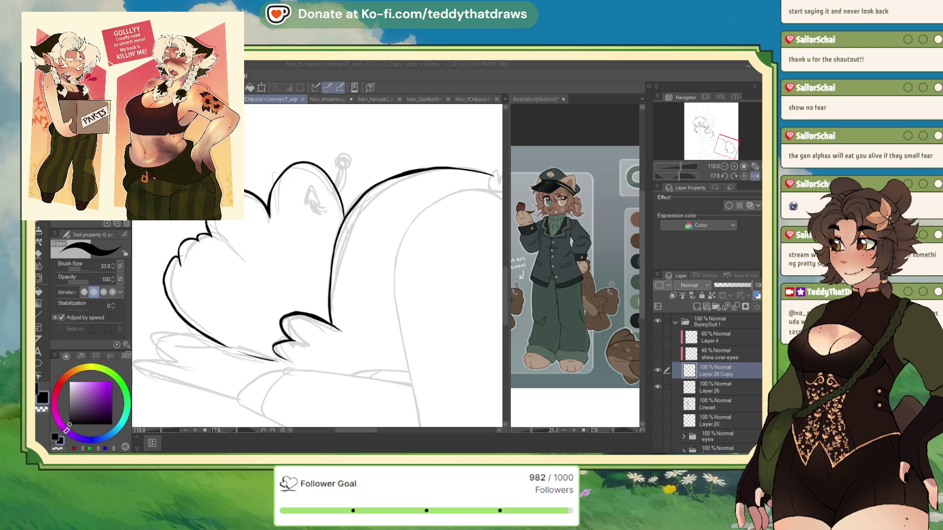
Step: Extend the tail's lower-left outline and erase stray bits with transparent colour before returning to black
{"action": "mouse_move", "coordinate": [179, 364]}
{"action": "left_mouse_down"}
{"action": "mouse_move", "coordinate": [150, 329]}
{"action": "mouse_move", "coordinate": [216, 344]}
{"action": "mouse_move", "coordinate": [149, 328]}
{"action": "mouse_move", "coordinate": [216, 343]}
{"action": "left_mouse_up"}
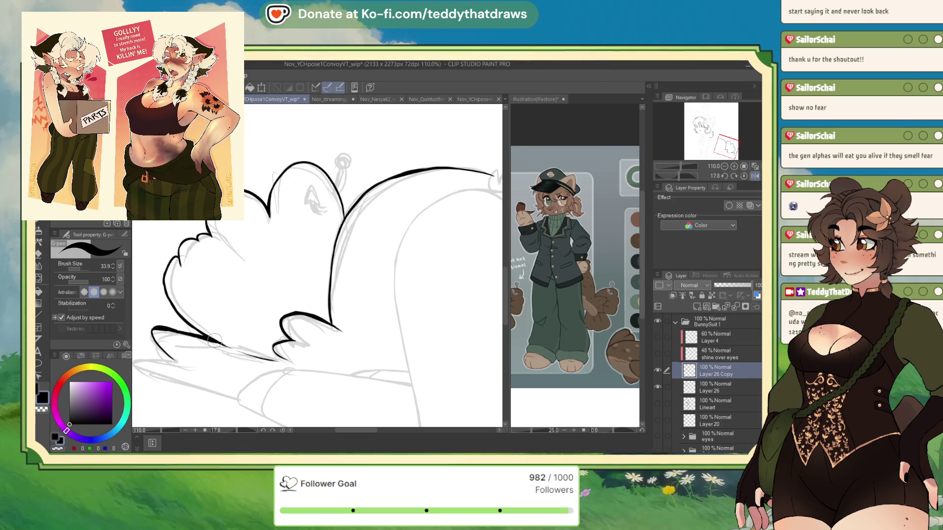
{"action": "left_click", "coordinate": [59, 449]}
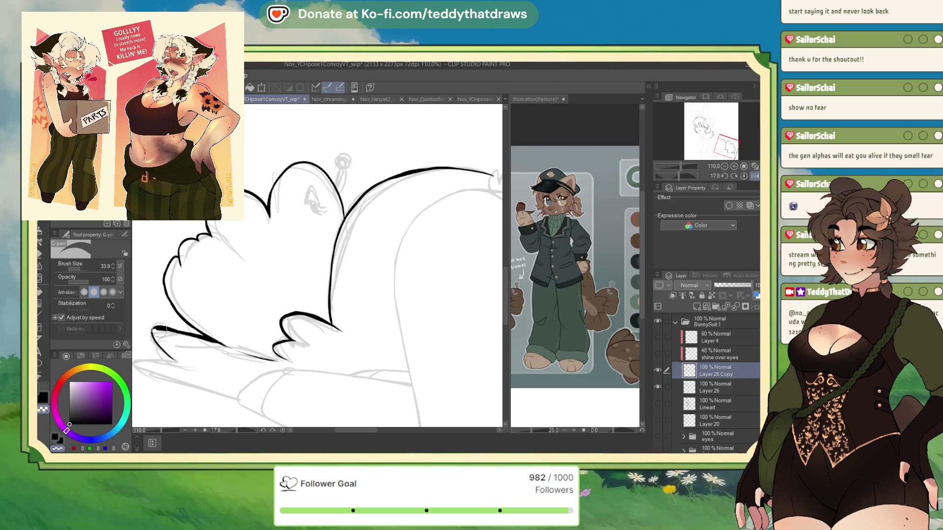
{"action": "key", "text": "c"}
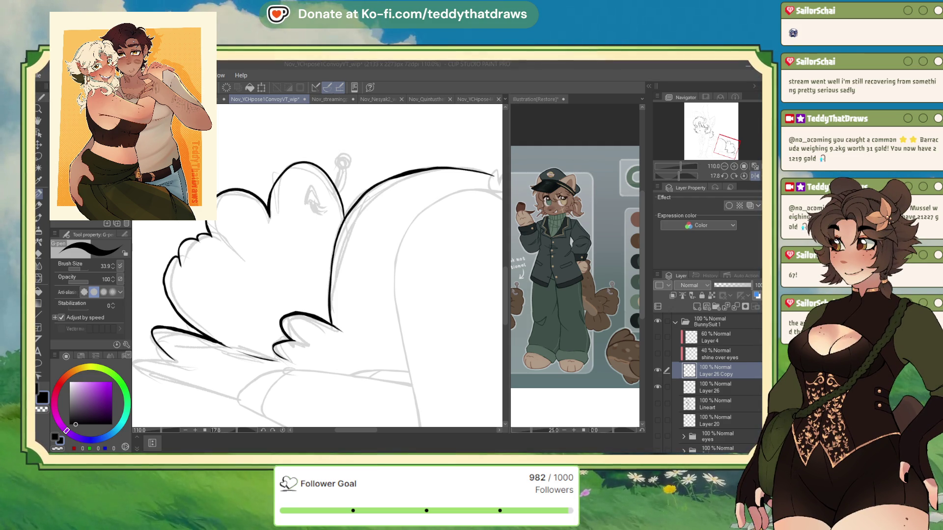
Step: Reset the canvas rotation to level and toggle horizontal flip on and back off
{"action": "left_click", "coordinate": [743, 176]}
{"action": "left_click", "coordinate": [753, 177]}
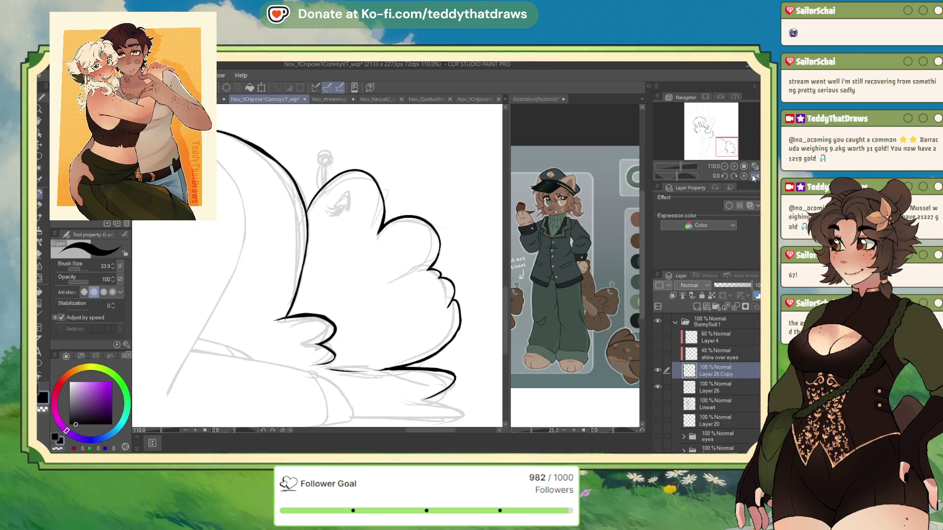
{"action": "left_click", "coordinate": [753, 176]}
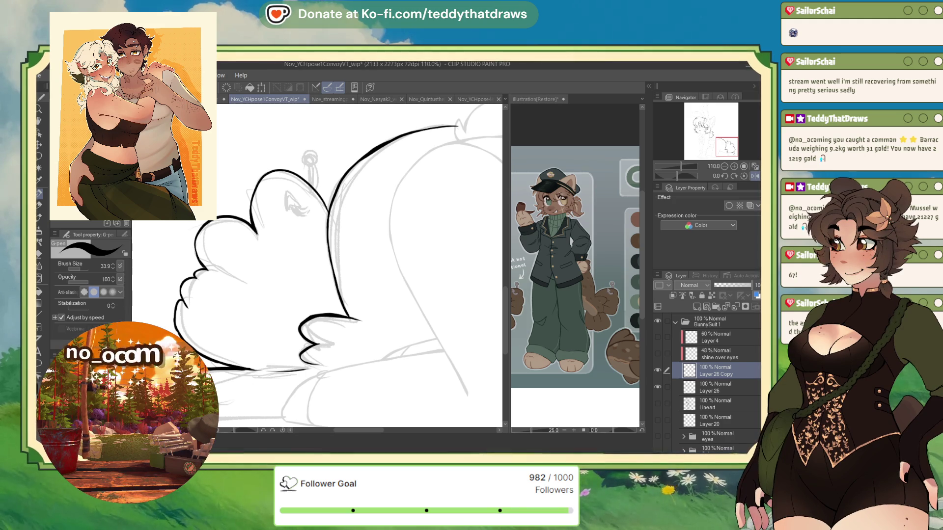